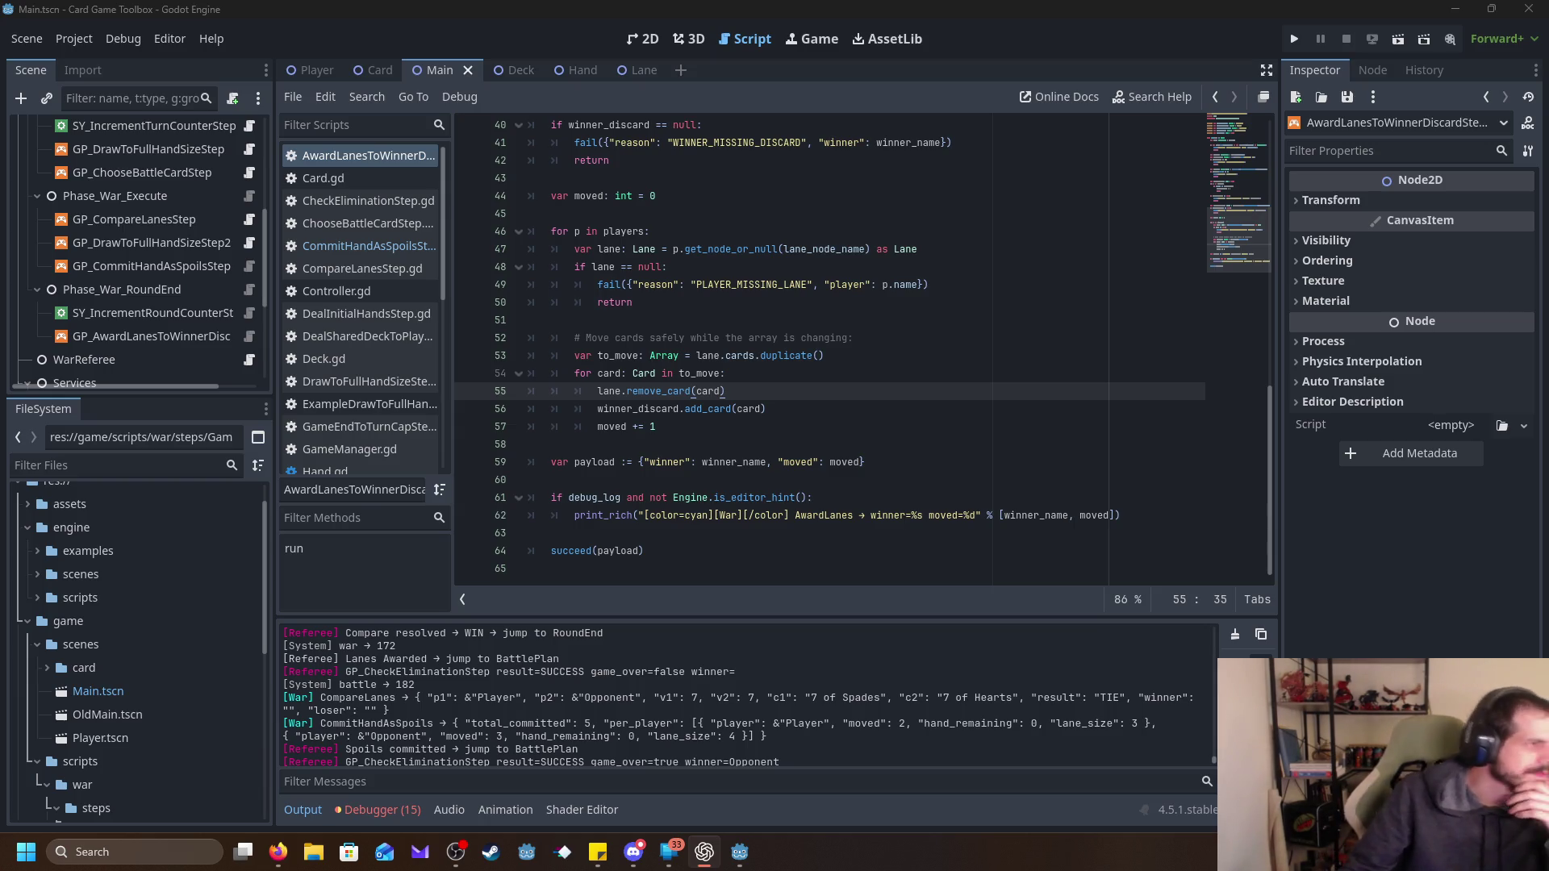
# Open Scheduler.gd in the script editor in place of the AwardLanes step script.
pyautogui.moveTo(730, 854)
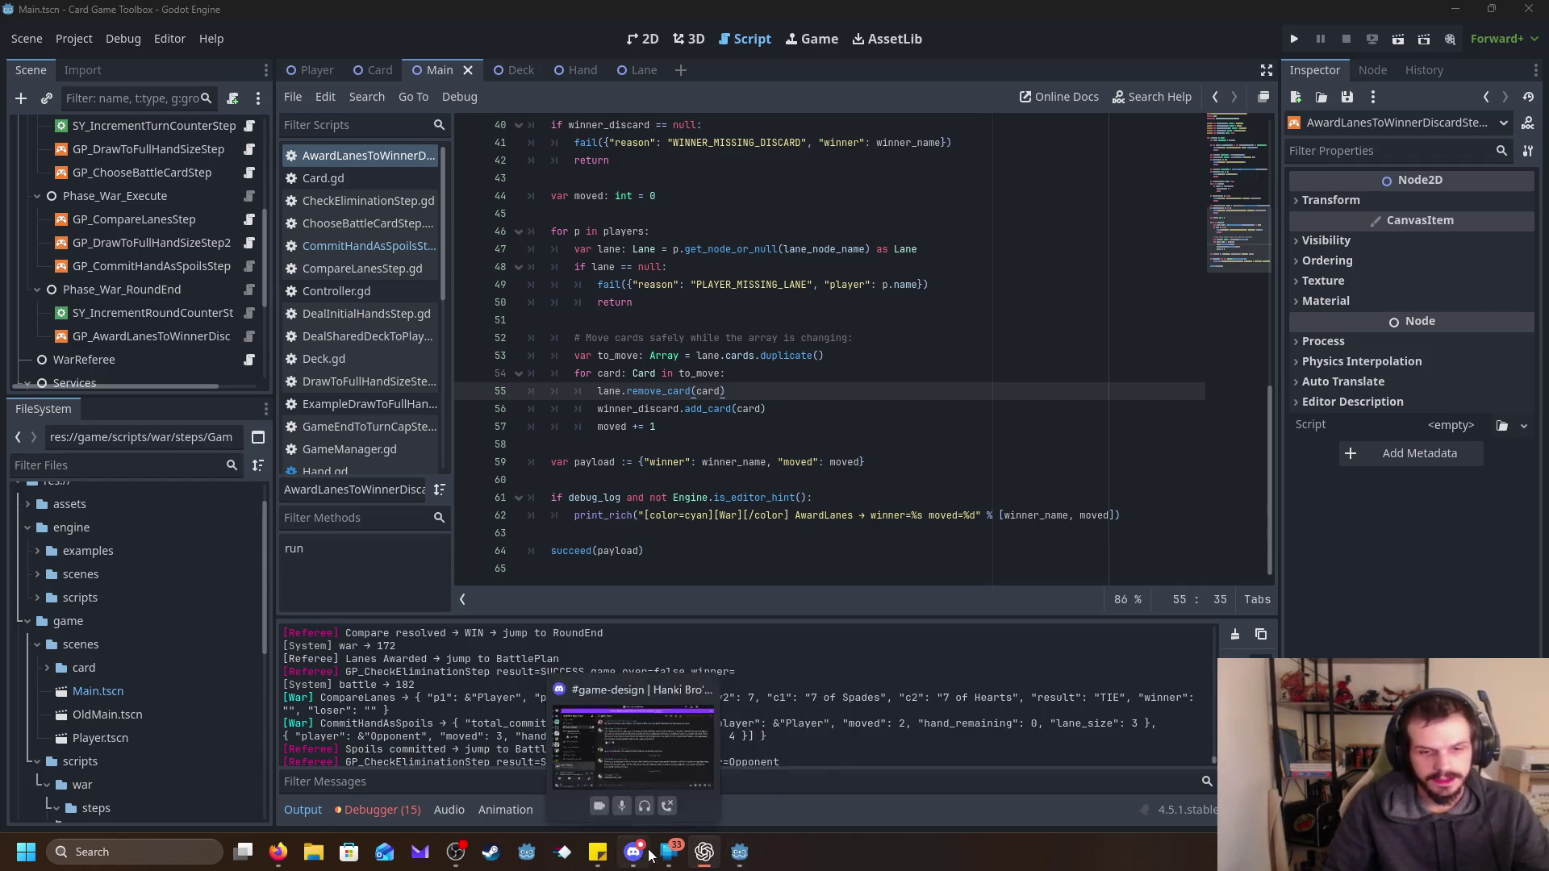
pyautogui.moveTo(461, 866)
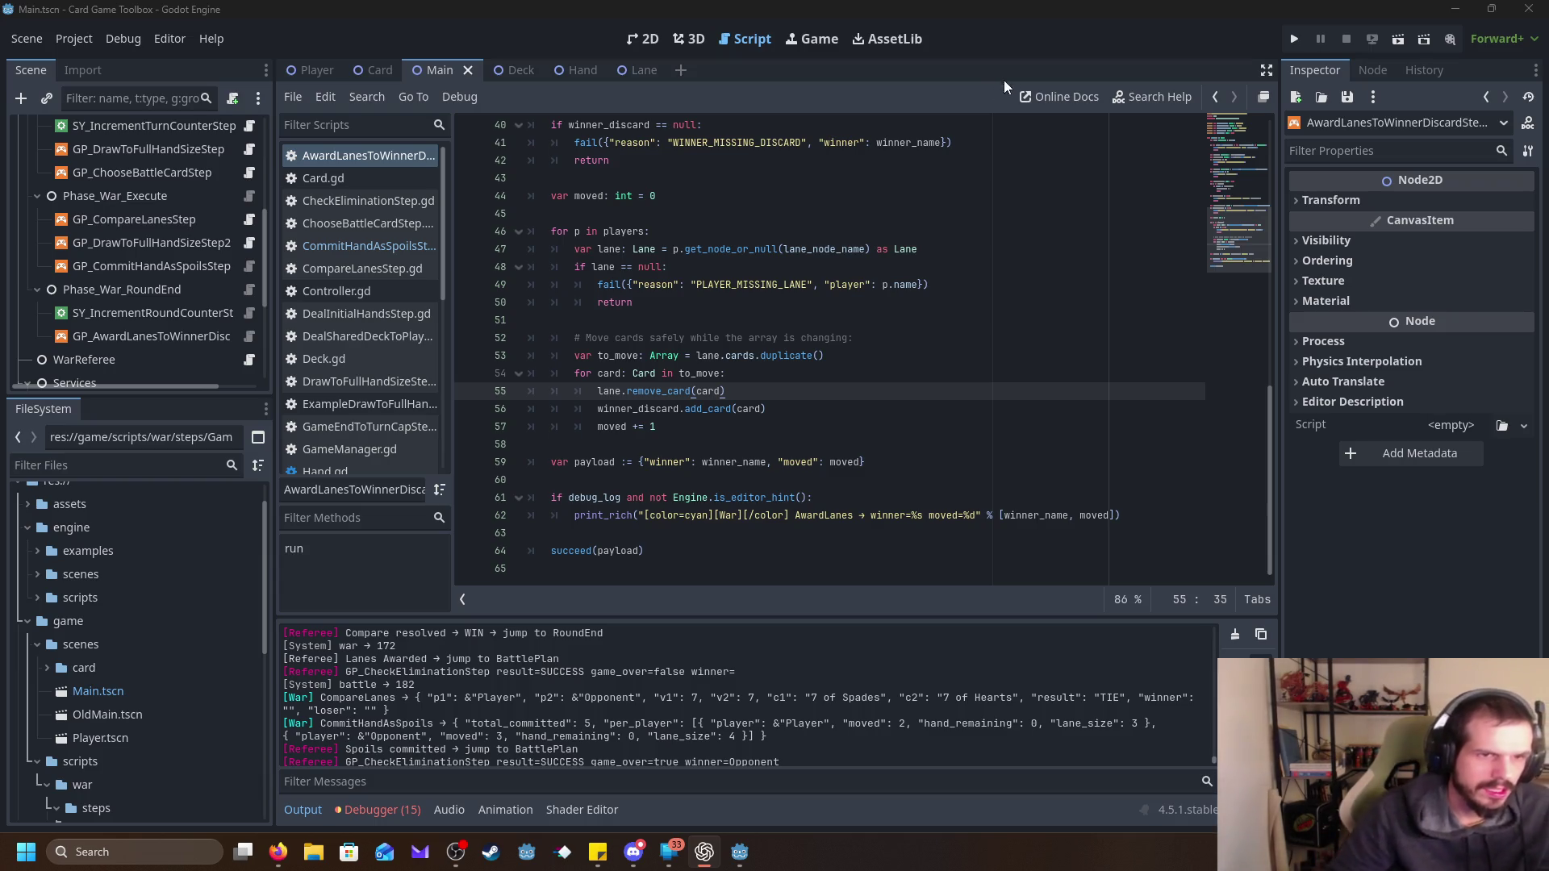
pyautogui.scroll(-5, 365, 326)
pyautogui.scroll(-2, 365, 326)
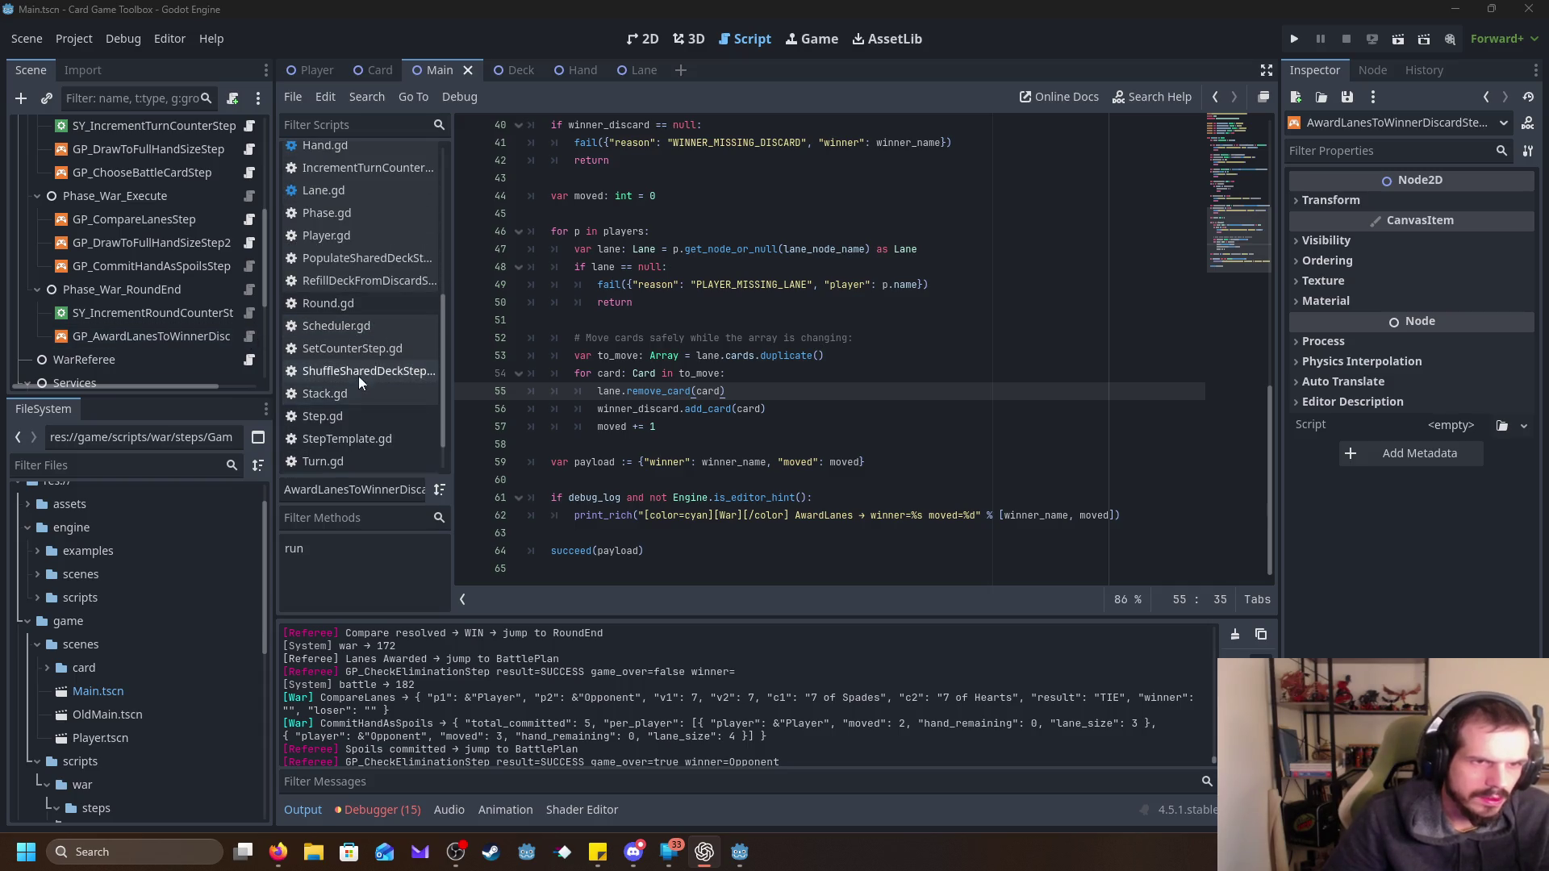
pyautogui.click(371, 326)
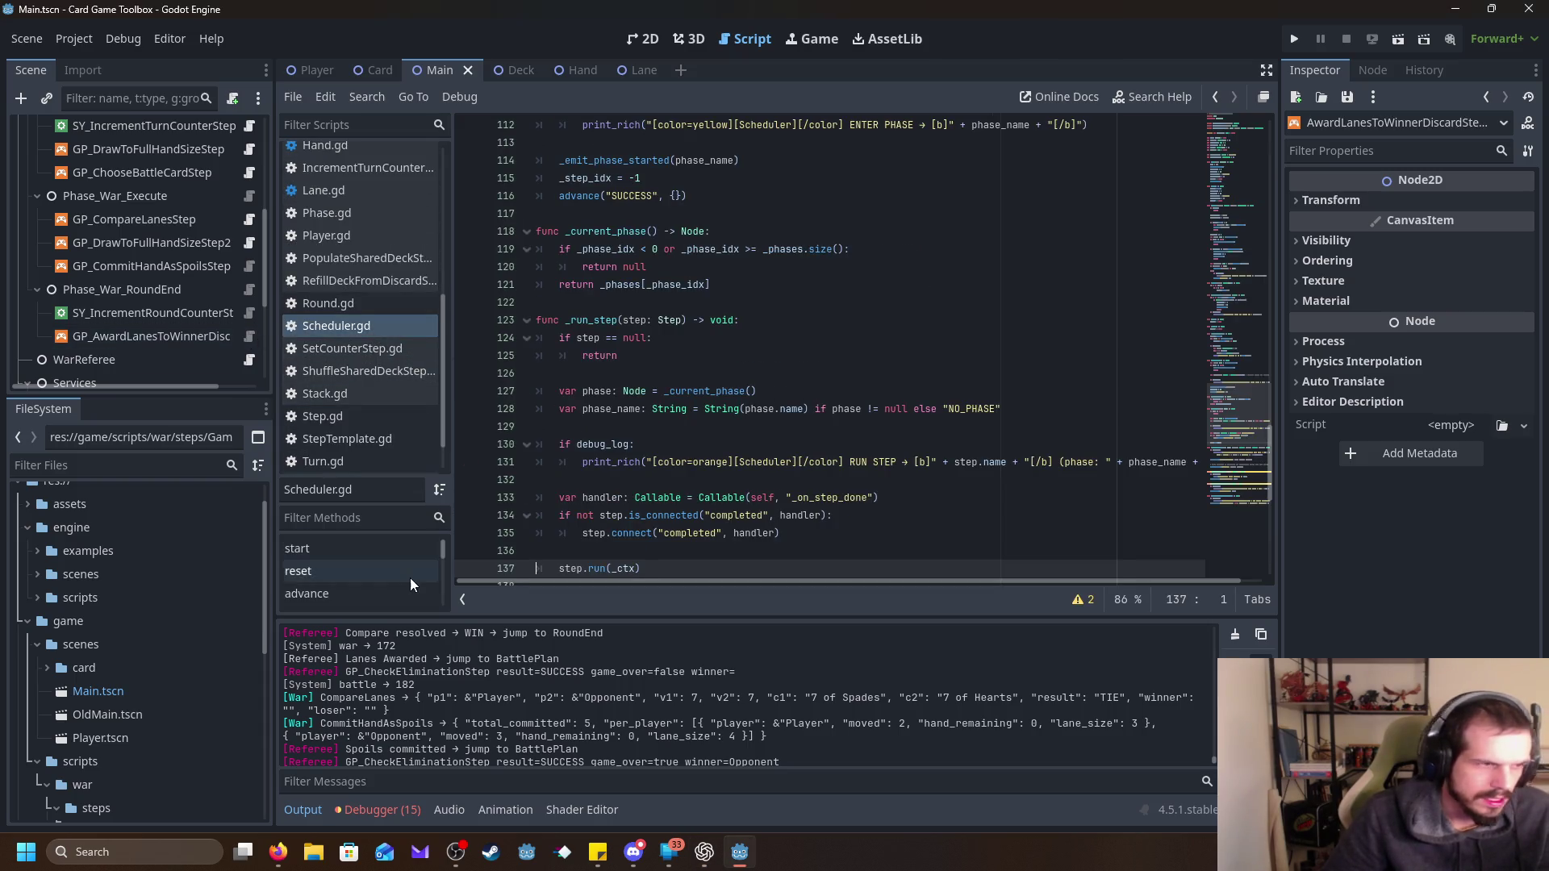
# Fold and unfold _run_step and _on_step_done, leaving _on_step_done selected.
pyautogui.scroll(-3, 548, 281)
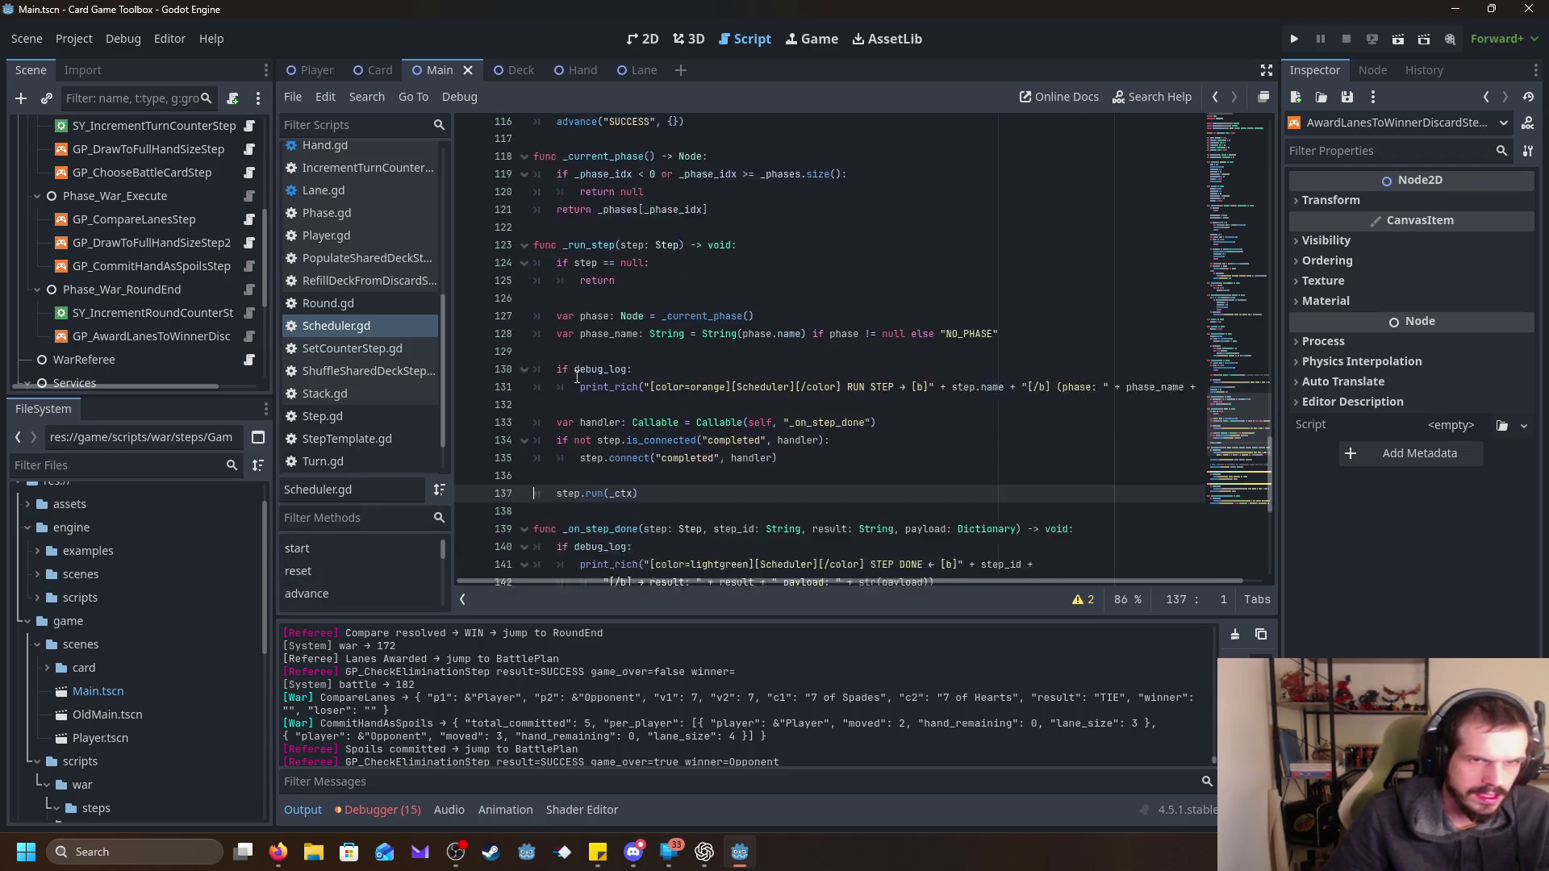
pyautogui.click(525, 160)
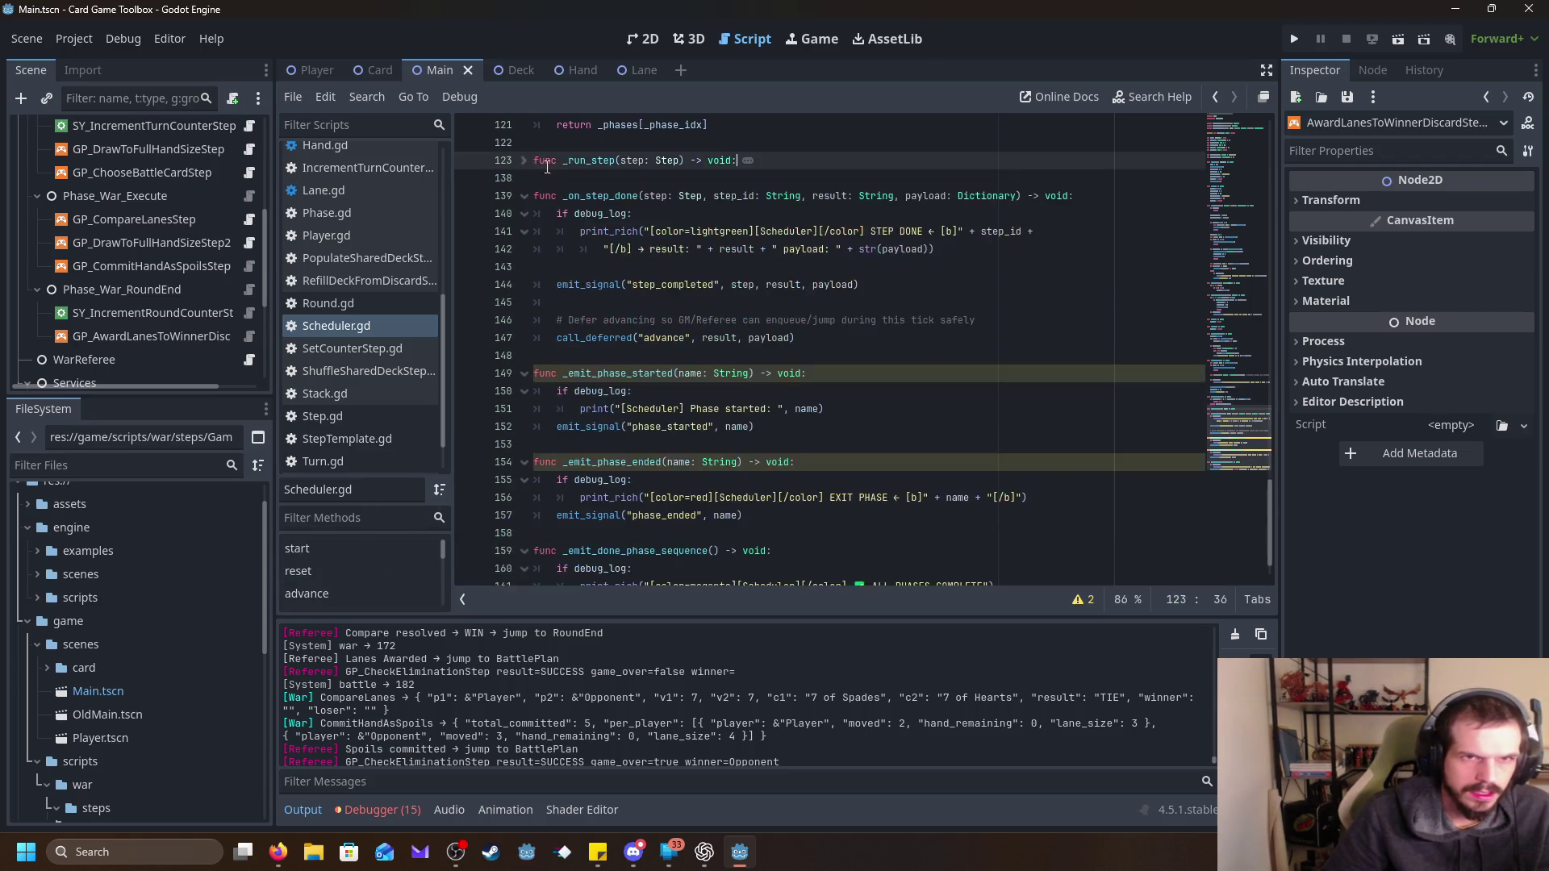
pyautogui.click(521, 161)
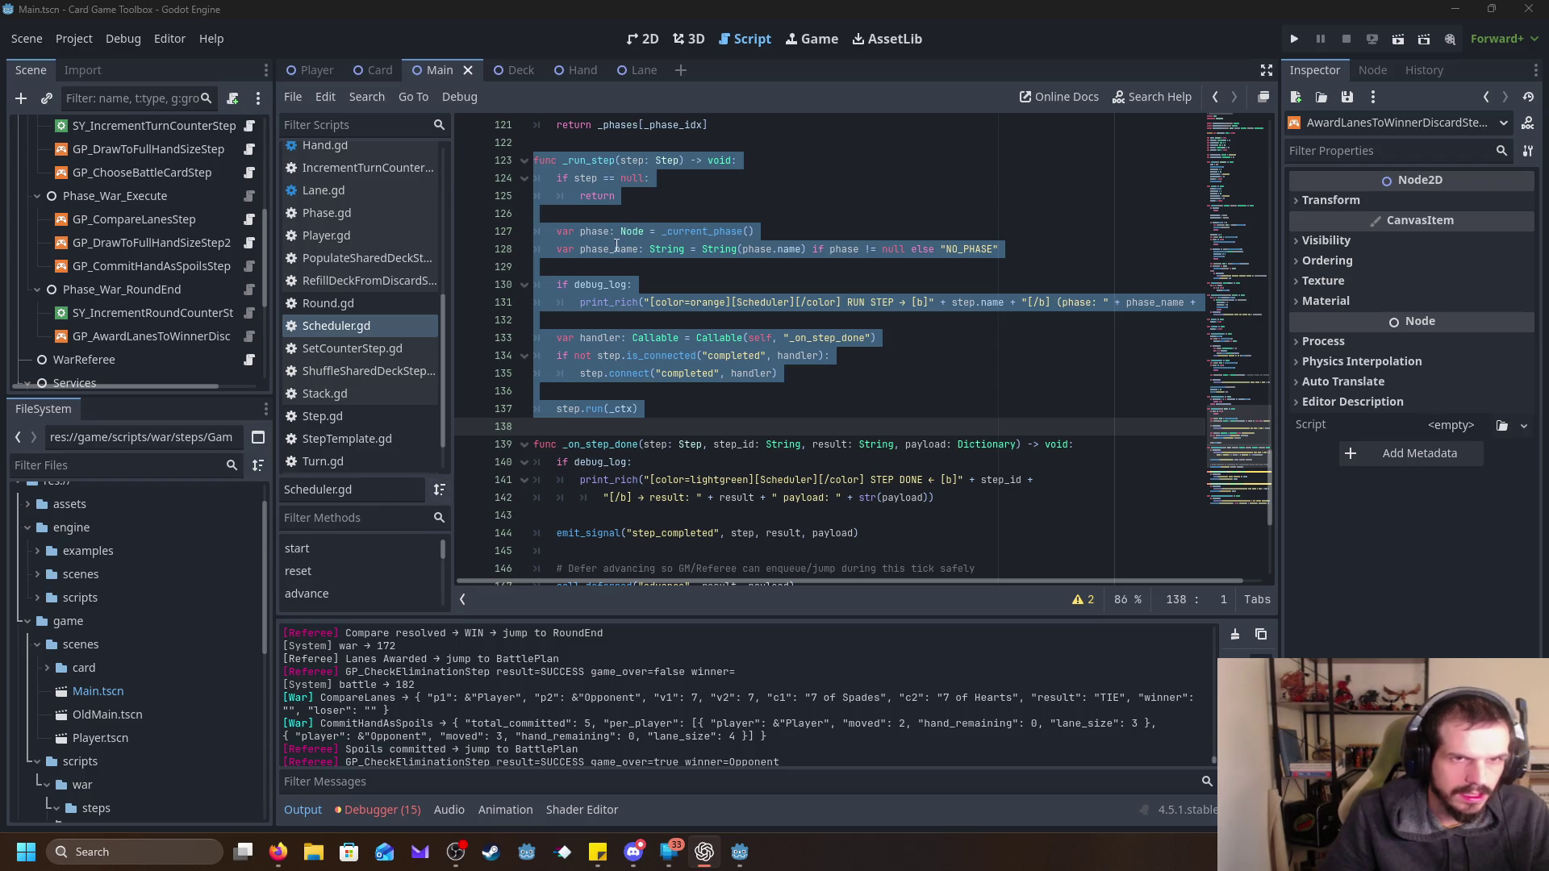
pyautogui.scroll(-2, 609, 309)
pyautogui.scroll(-1, 609, 309)
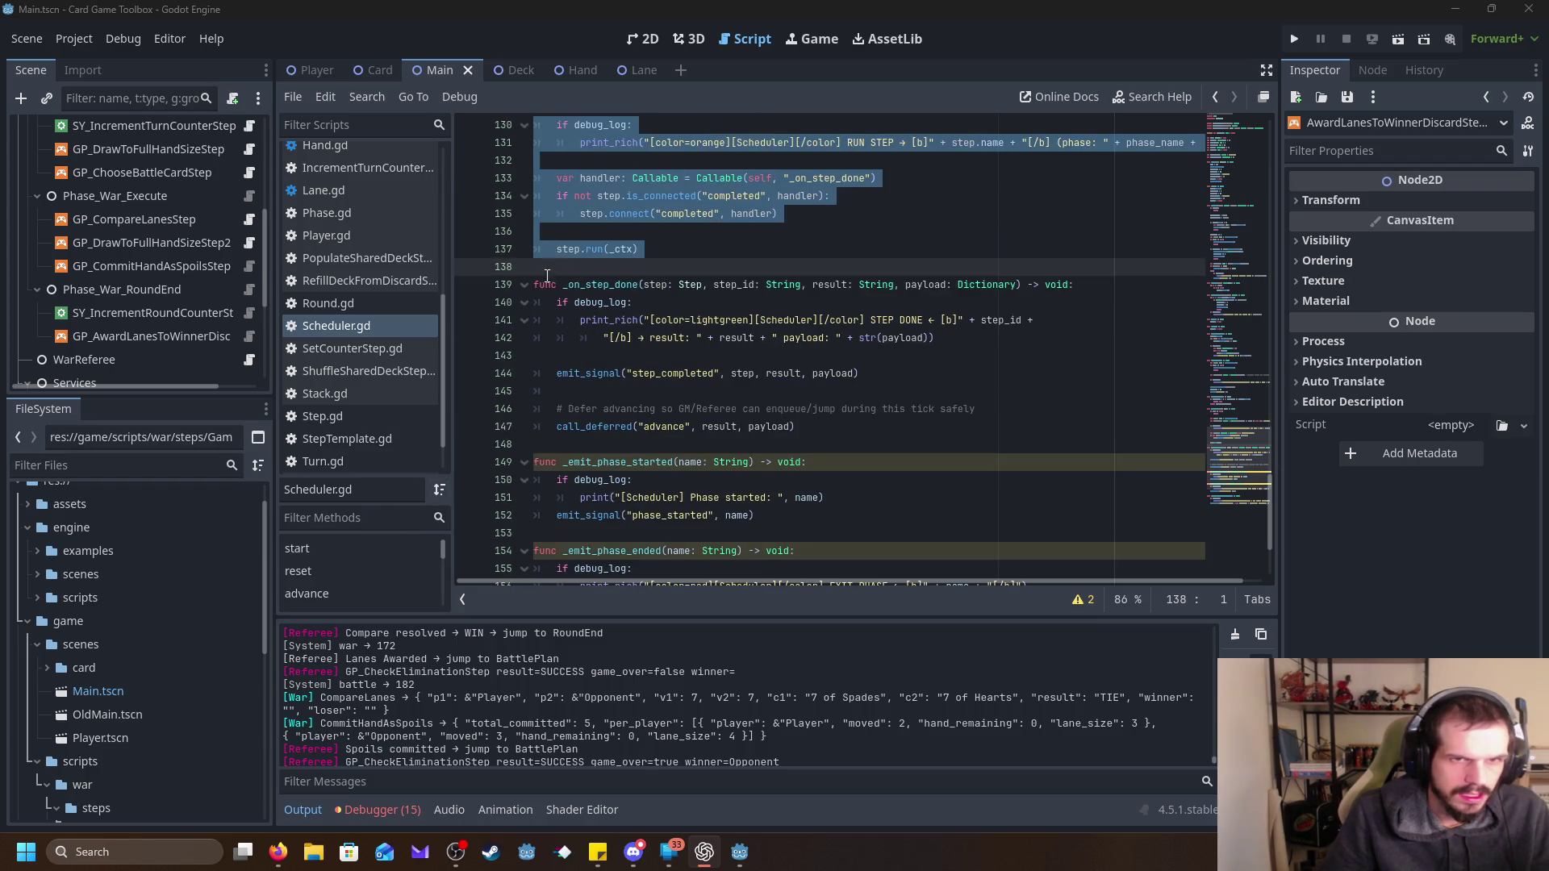
pyautogui.click(525, 285)
pyautogui.moveTo(537, 286); pyautogui.dragTo(542, 304)
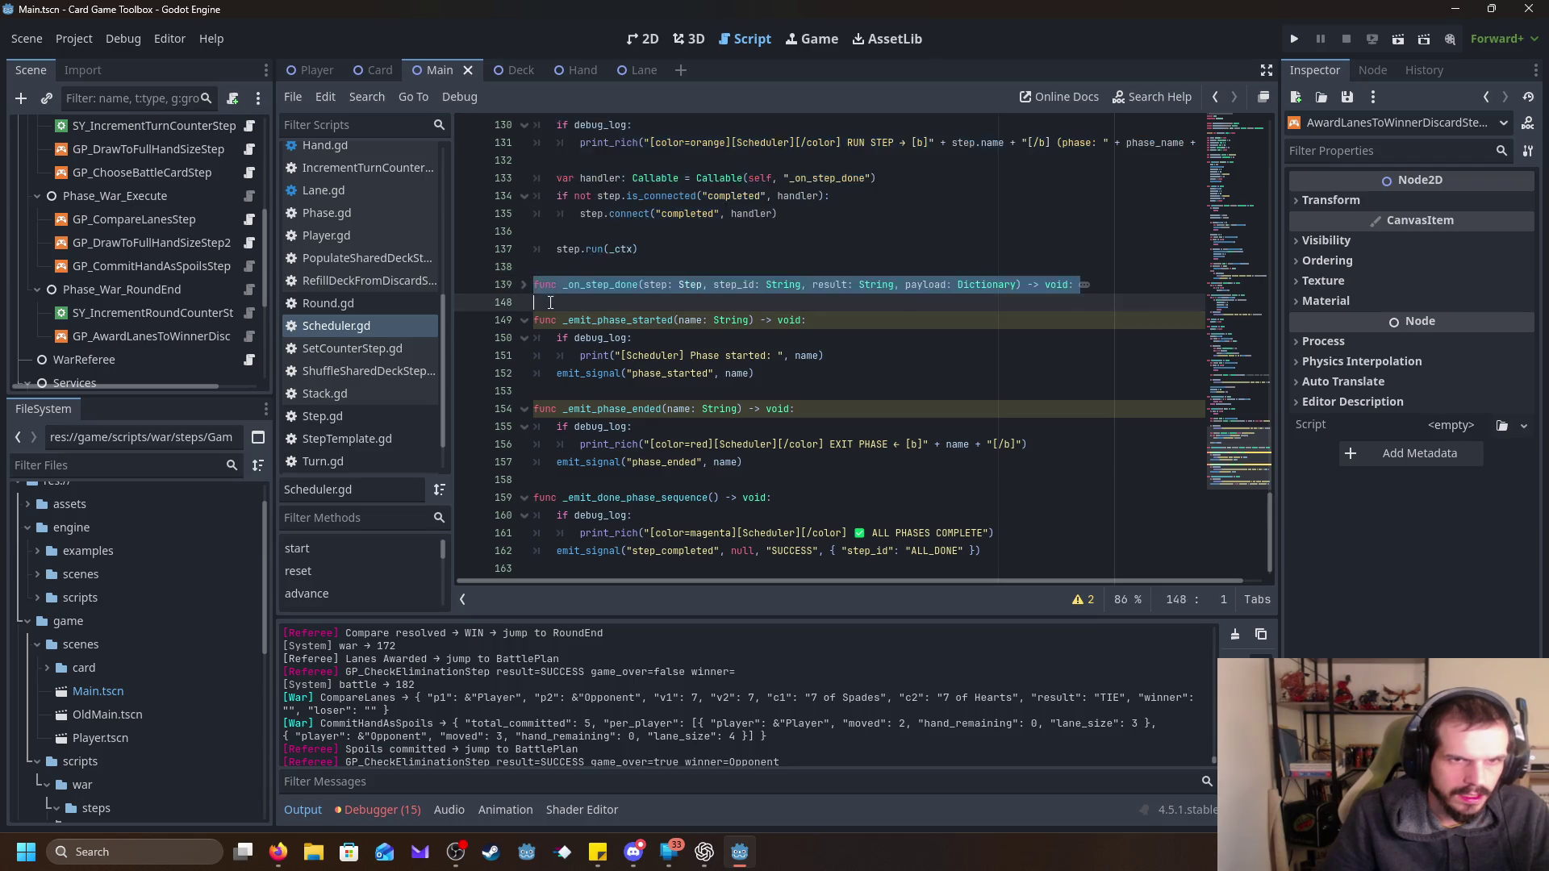
pyautogui.click(525, 284)
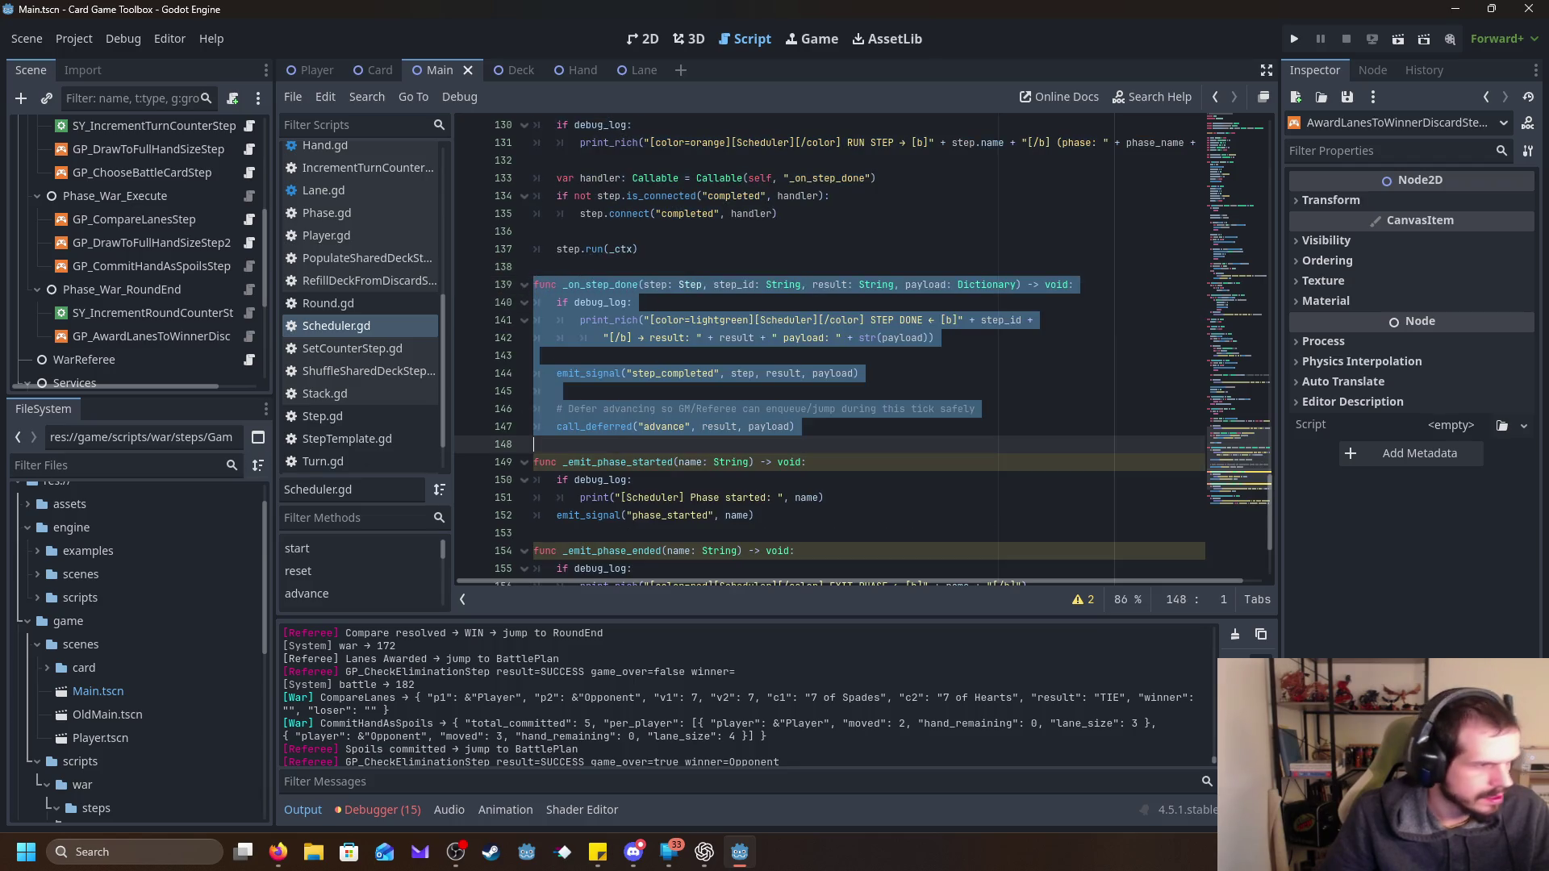
# Check the ChatGPT window, then return to the top of Scheduler.gd.
pyautogui.hotkey('alt', 'Tab')
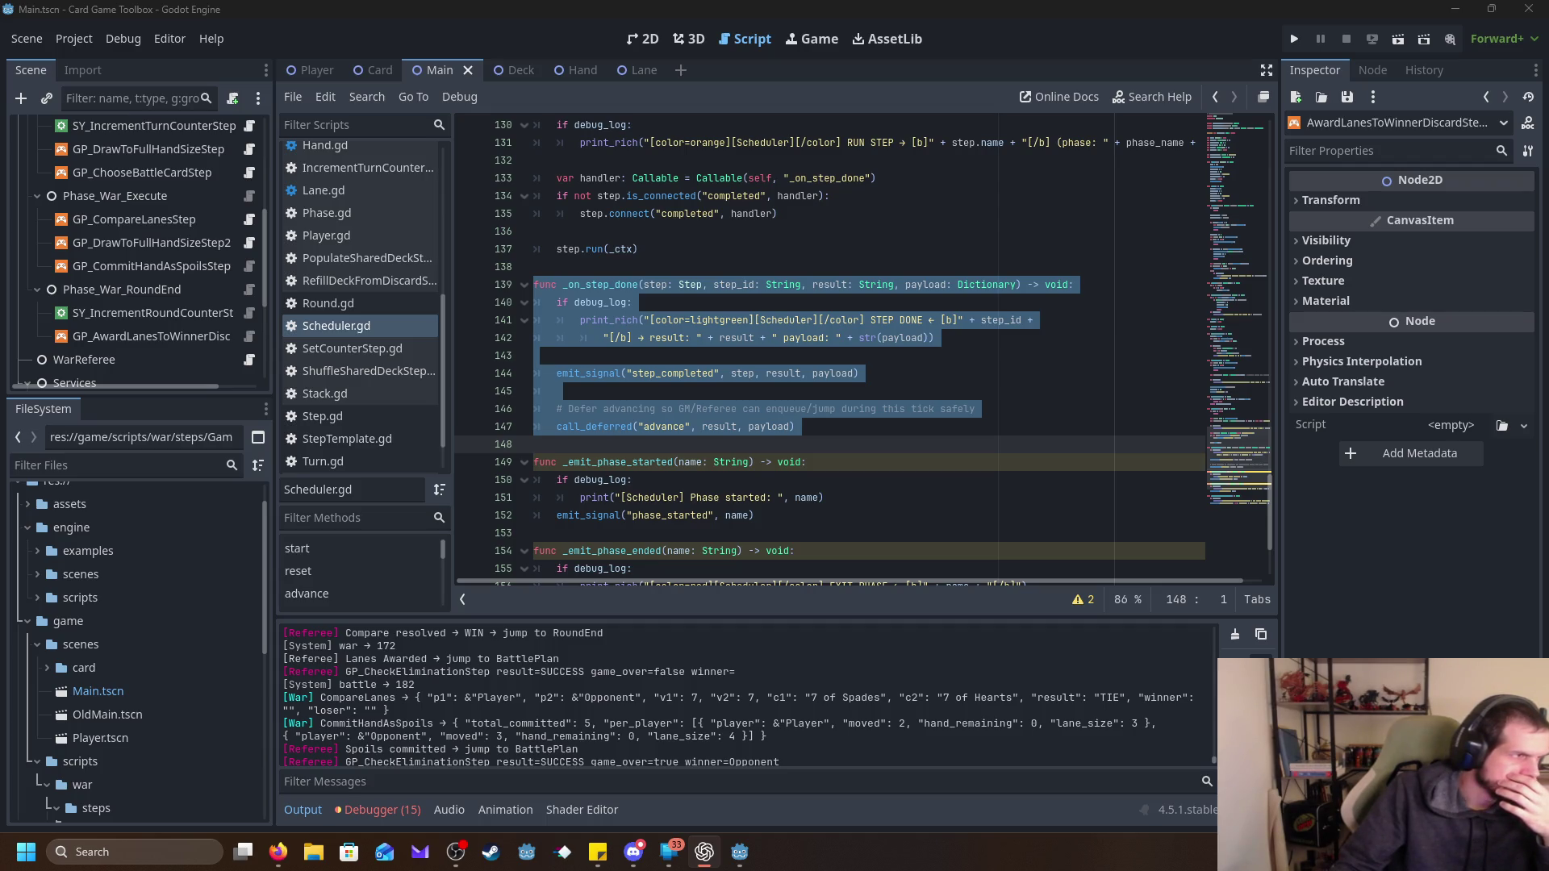
pyautogui.scroll(10, 1093, 493)
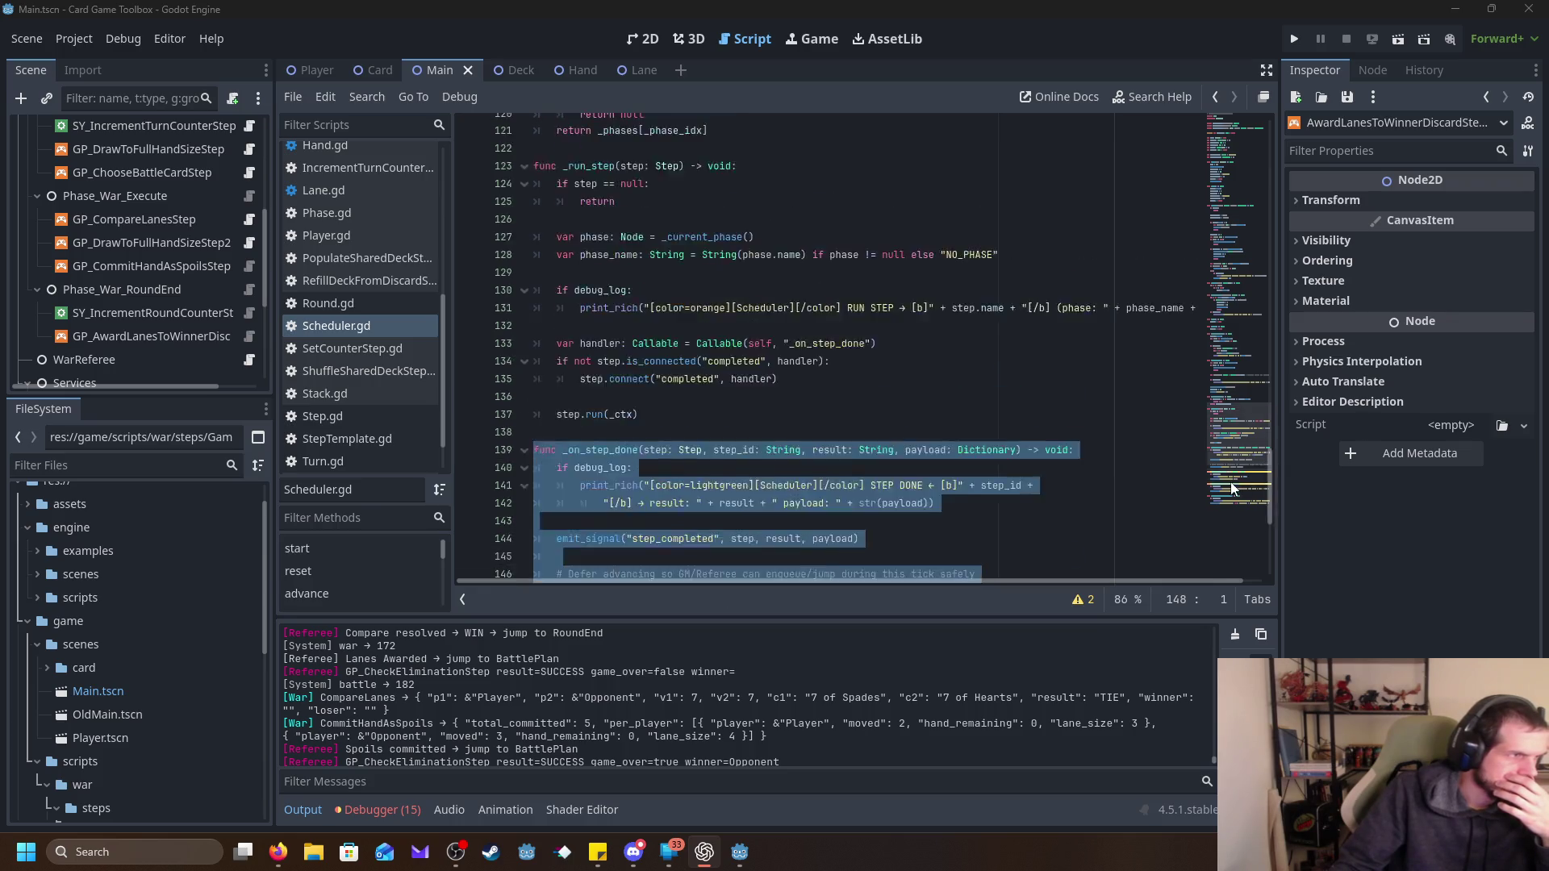
pyautogui.scroll(20, 1094, 493)
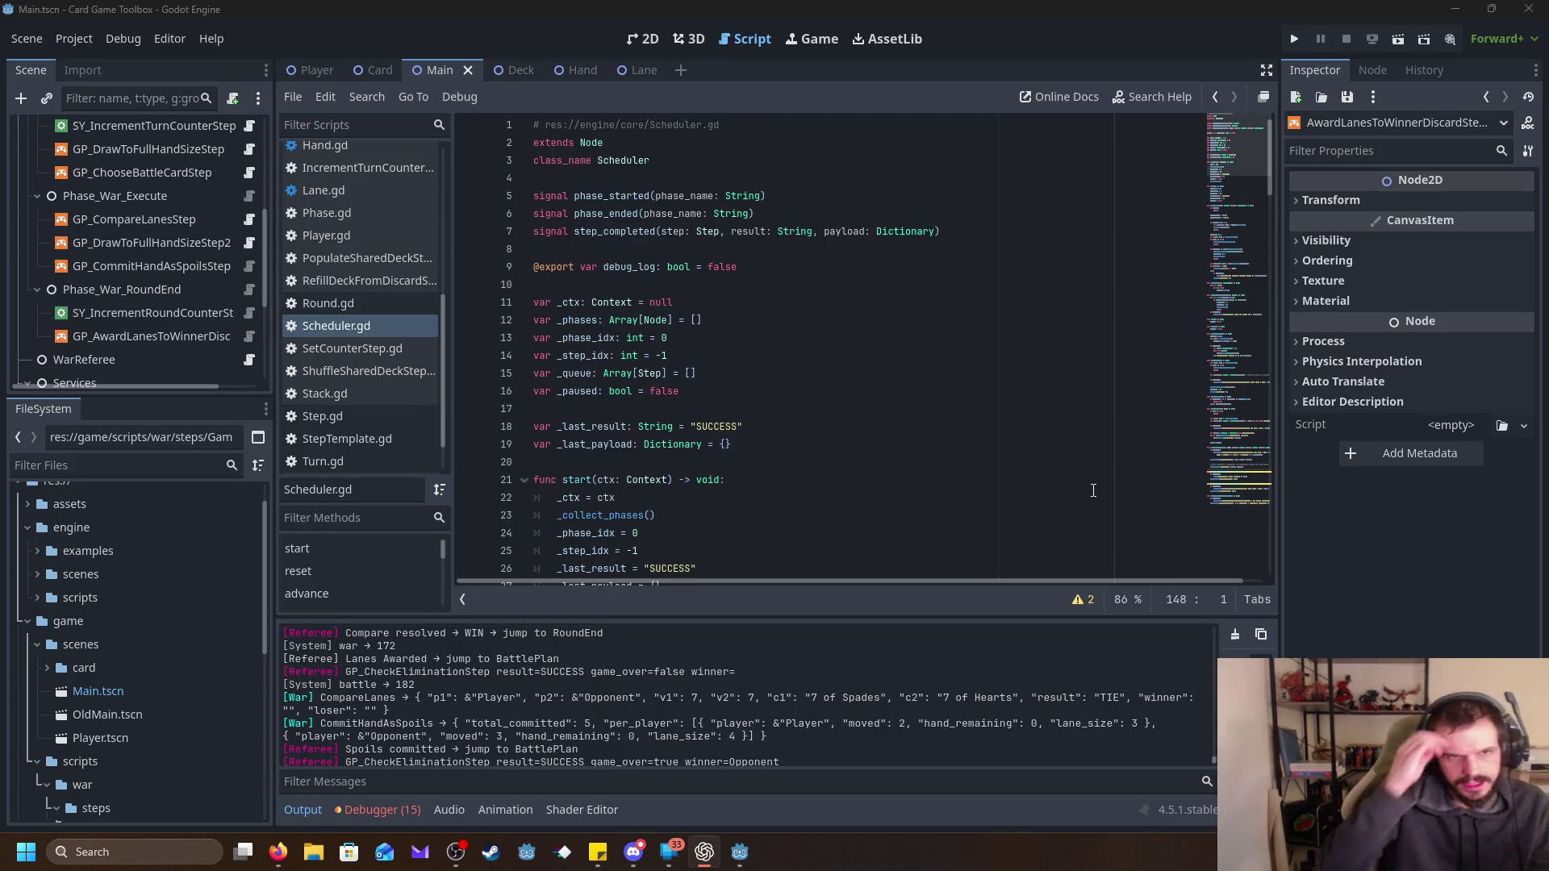
# Insert exports step_delay_sec = 0.0 and pause_only_in_game = true below debug_log.
pyautogui.click(788, 267)
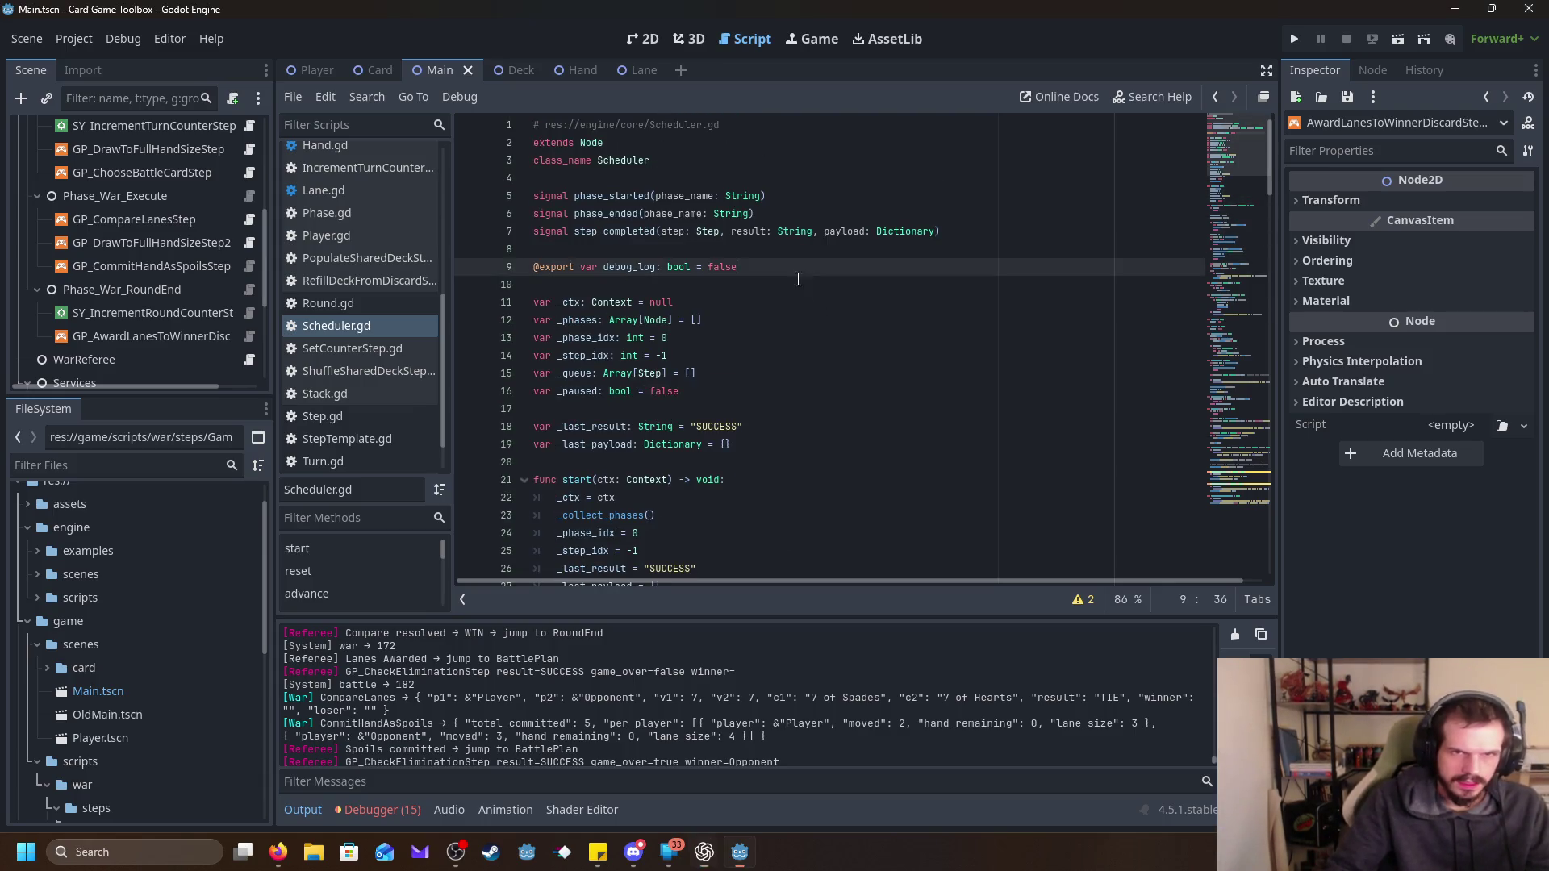
pyautogui.press('Return')
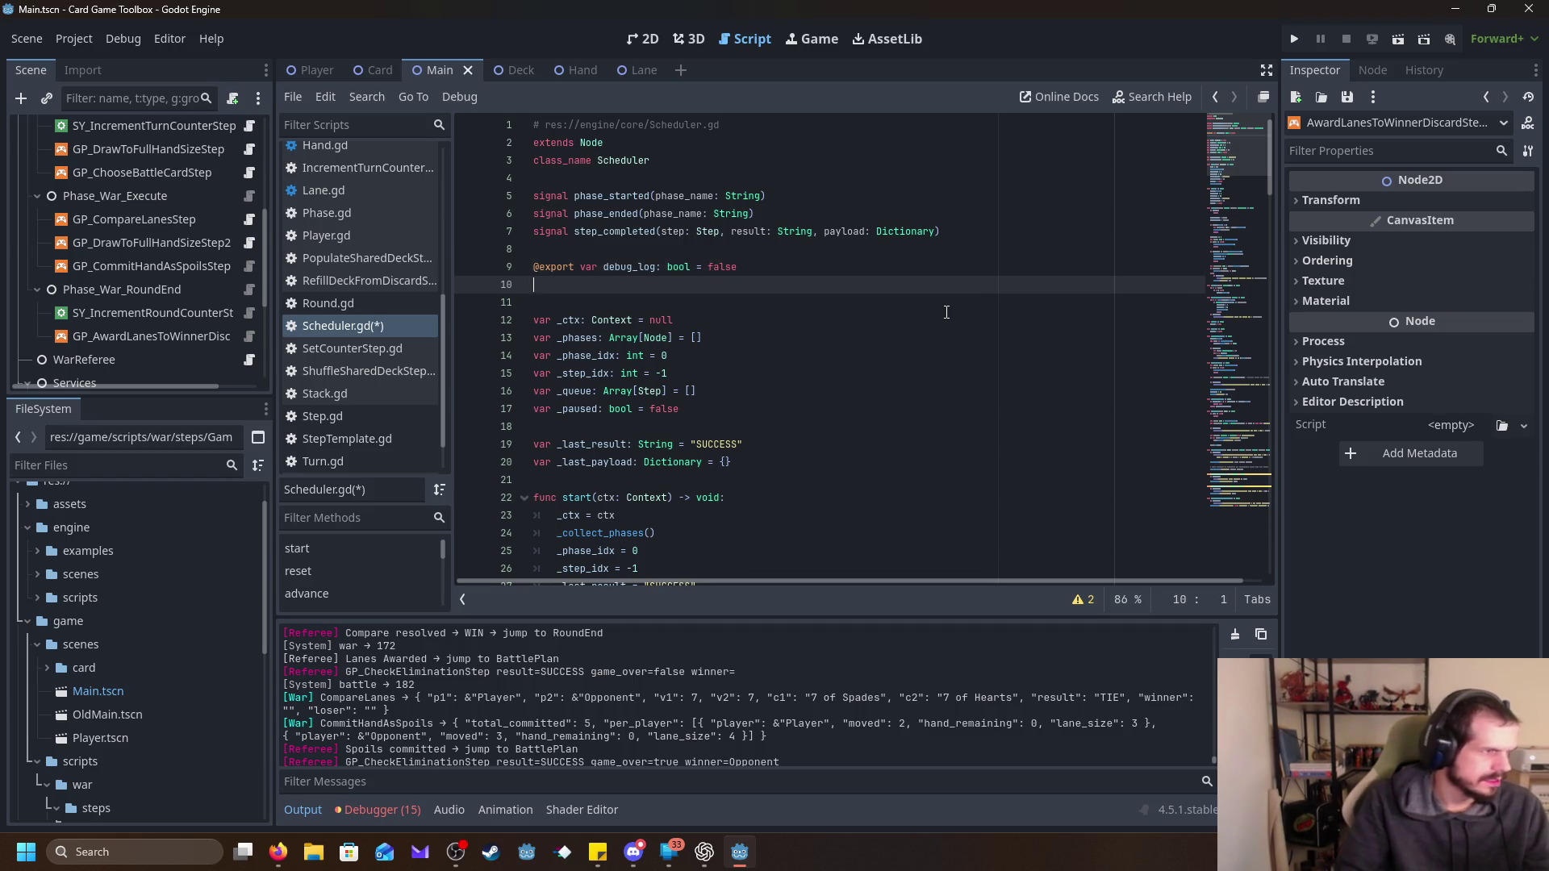
pyautogui.hotkey('alt', 'Tab')
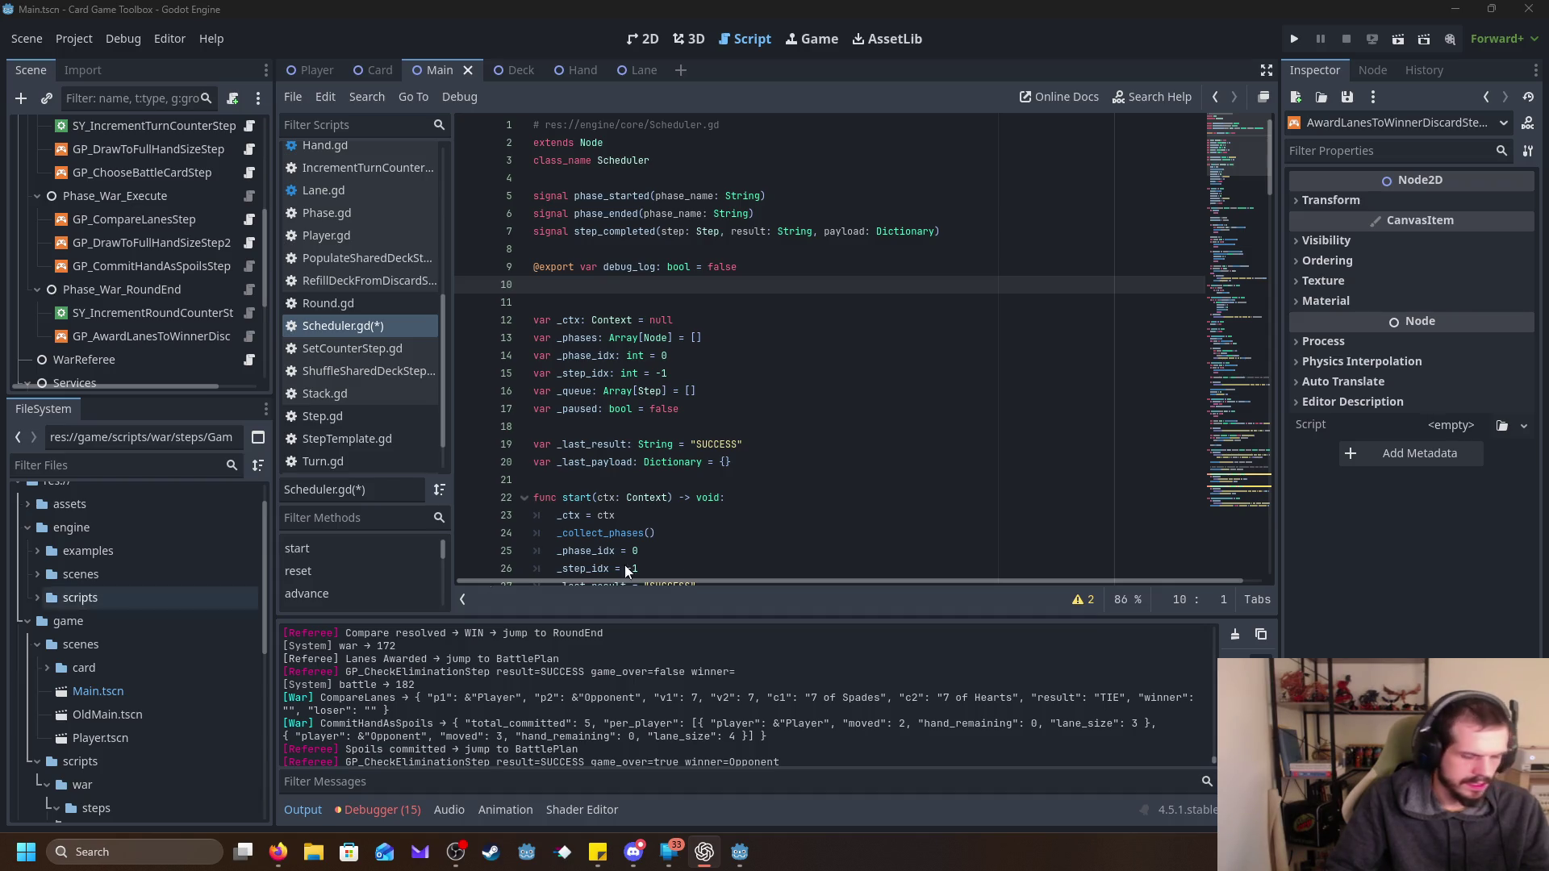
pyautogui.click(566, 279)
pyautogui.write('@export var step_delay_sec: float = 0.0 # try 0.25 or 0.5 for "watchable" @export var pause_only_in_game: bool = true')
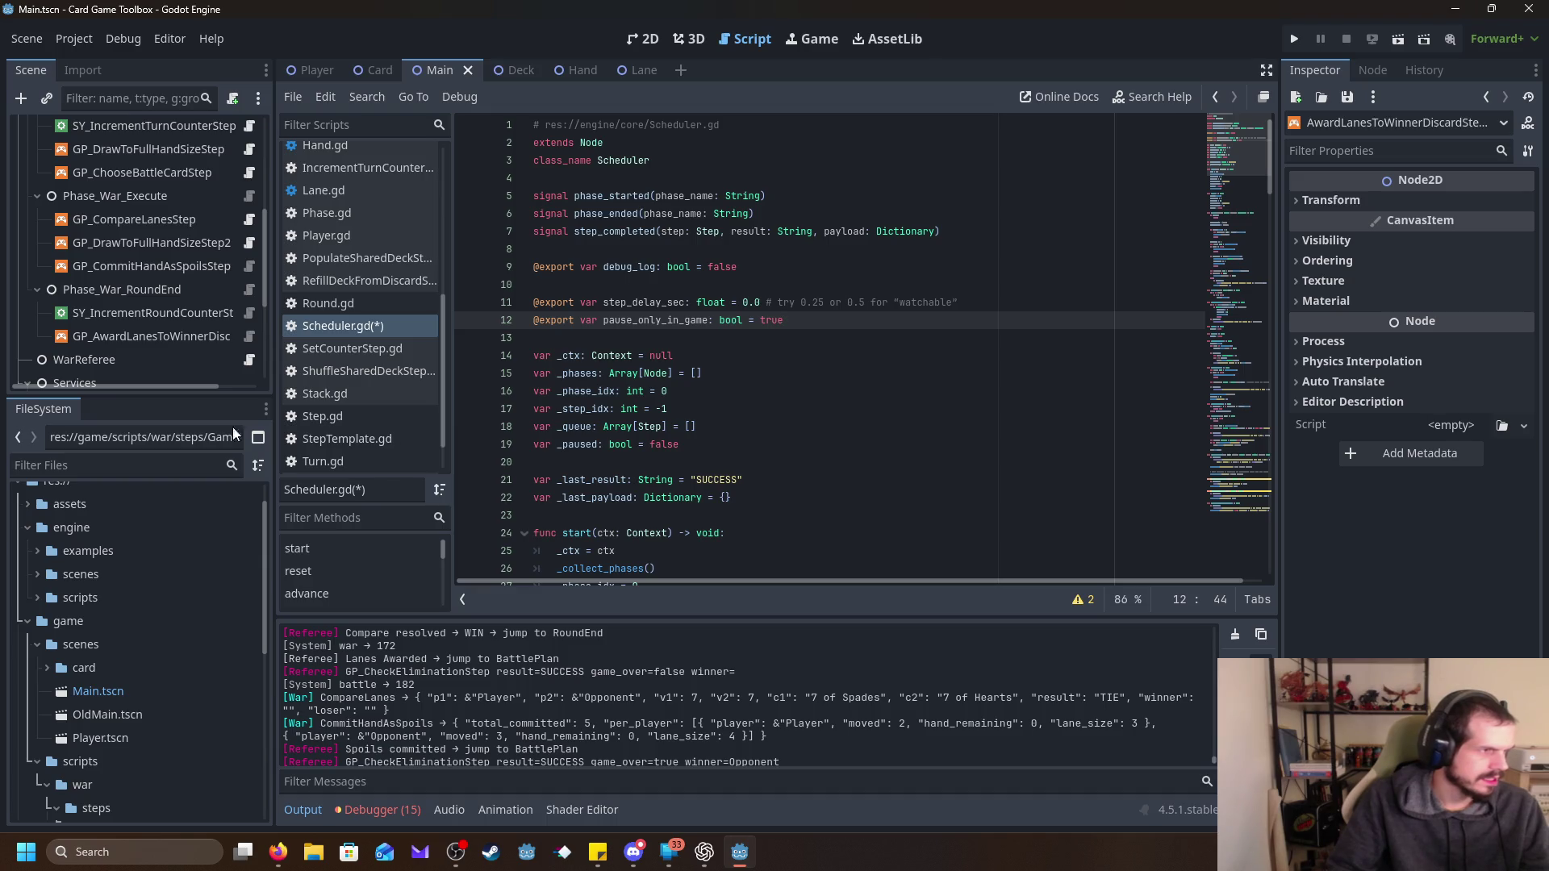
pyautogui.scroll(-5, 784, 400)
# Jump to the _on_step_done function at line 142 via the methods list.
pyautogui.scroll(-4, 346, 574)
pyautogui.scroll(-2, 348, 572)
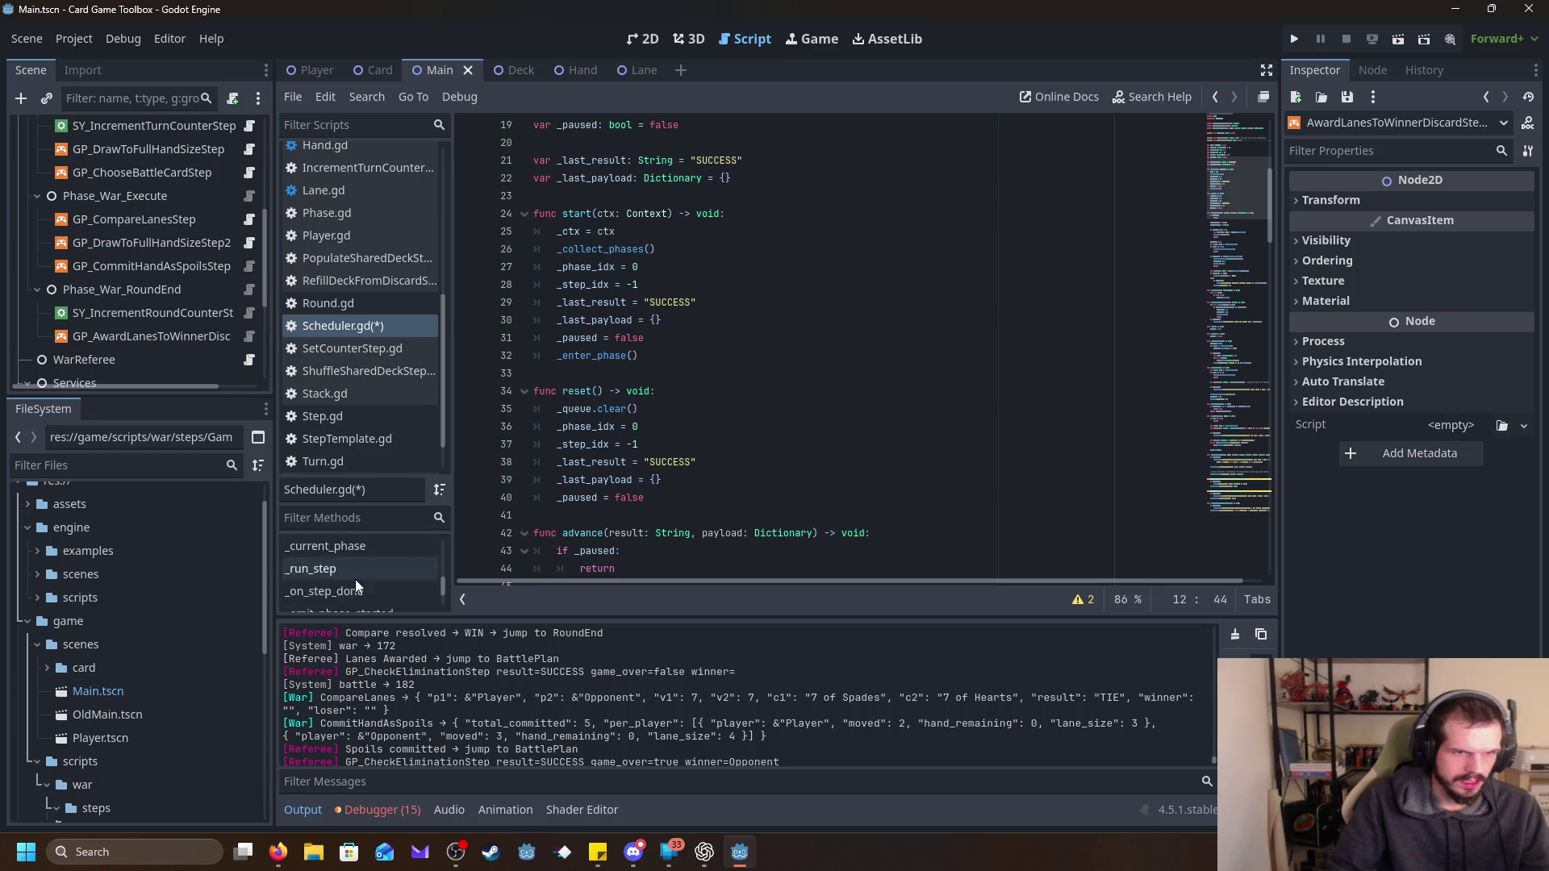
pyautogui.click(360, 592)
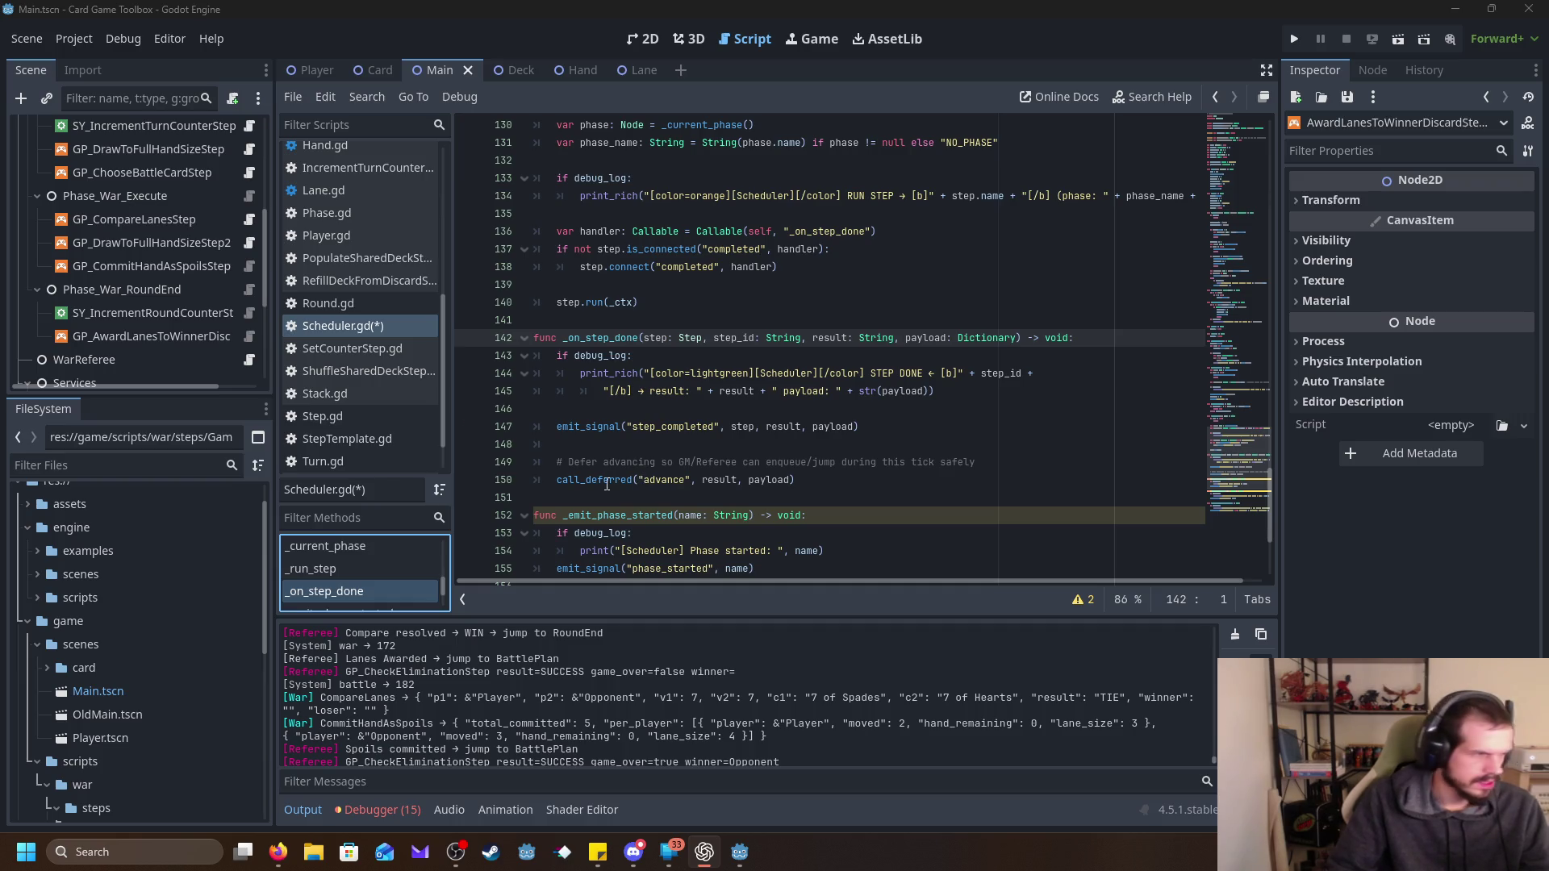
# Paste the optional step_delay_sec await block after the step_completed emit line.
pyautogui.click(915, 443)
pyautogui.press('Return')
pyautogui.press('Return')
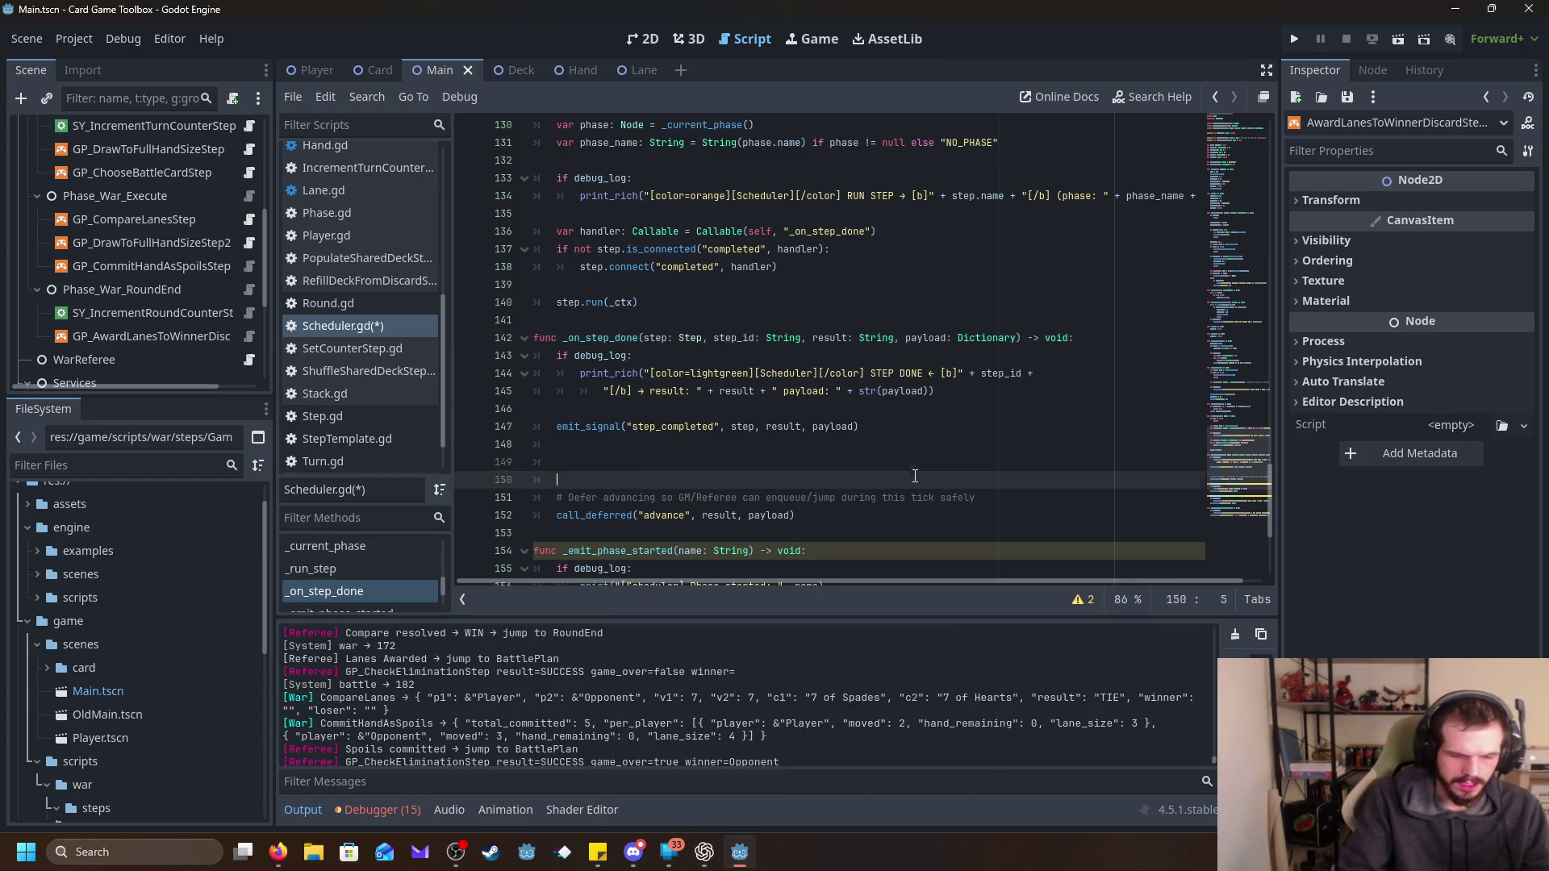
pyautogui.write('# Optional pause so you can watch the game play out \tif step_delay_sec > 0.0 and (not pause_only_in_game or not Engine.is_editor_hint()): \t\tawait get_tree().create_timer(step_delay_sec).timeout')
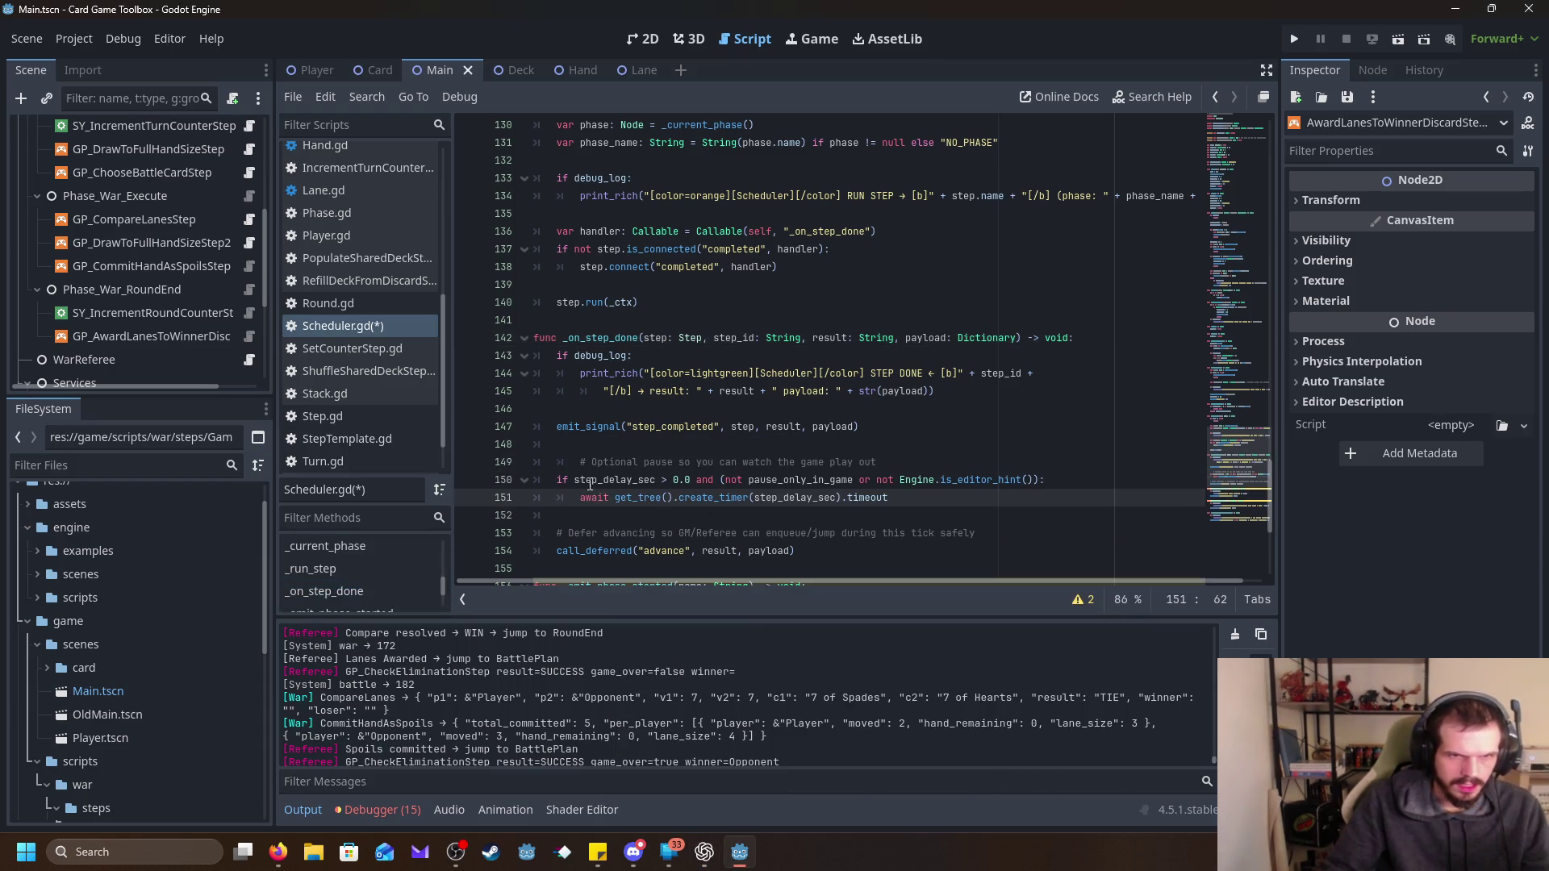
pyautogui.press('Up')
pyautogui.press('Up')
pyautogui.press('Home')
pyautogui.click(831, 544)
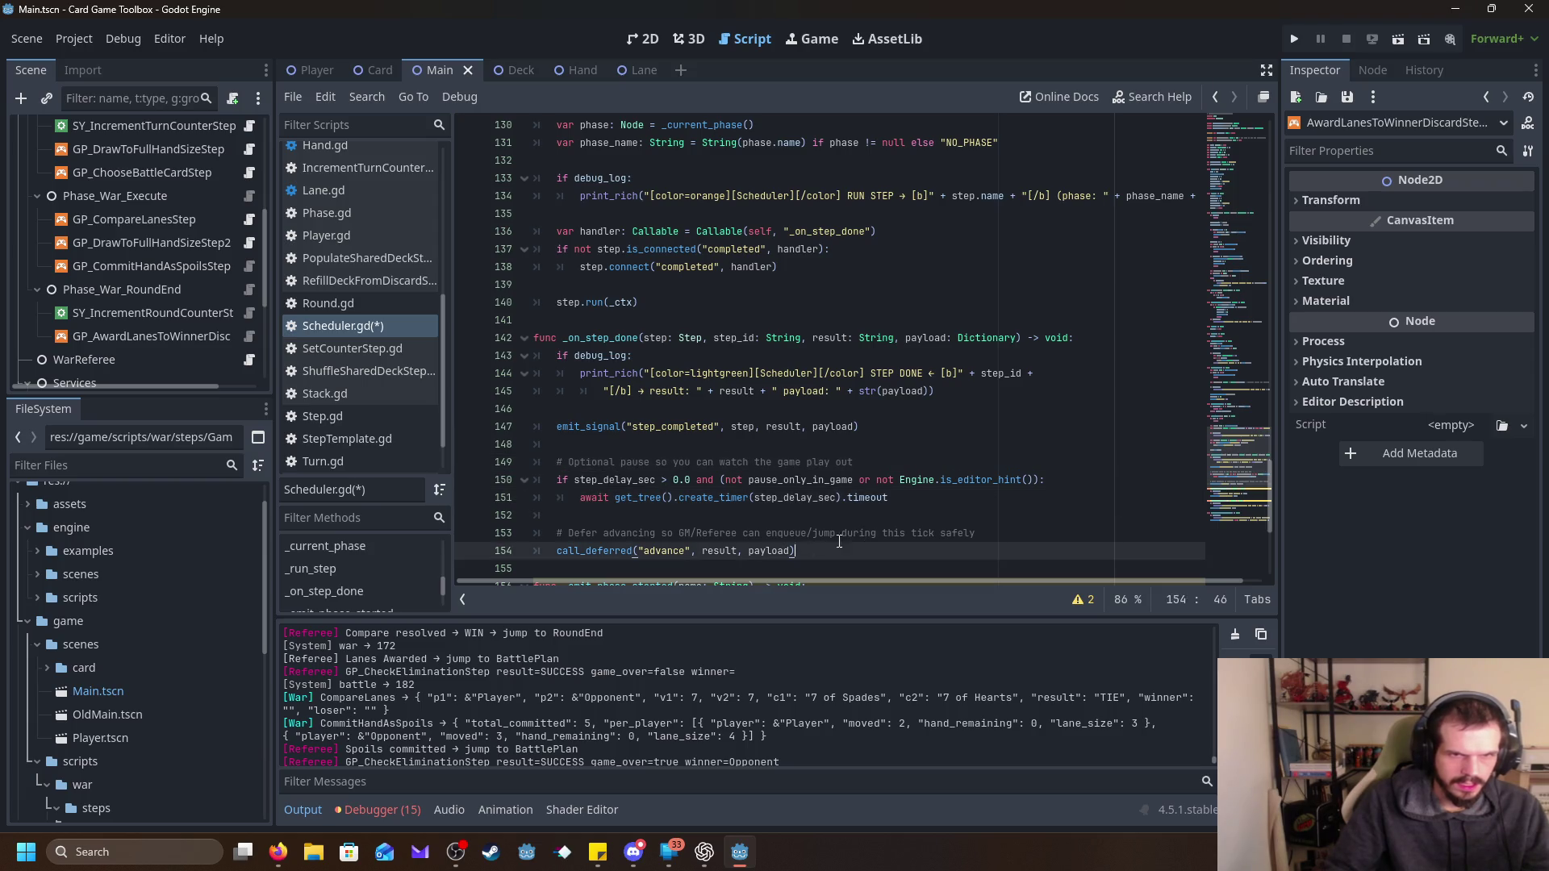
pyautogui.click(888, 450)
pyautogui.scroll(-3, 923, 453)
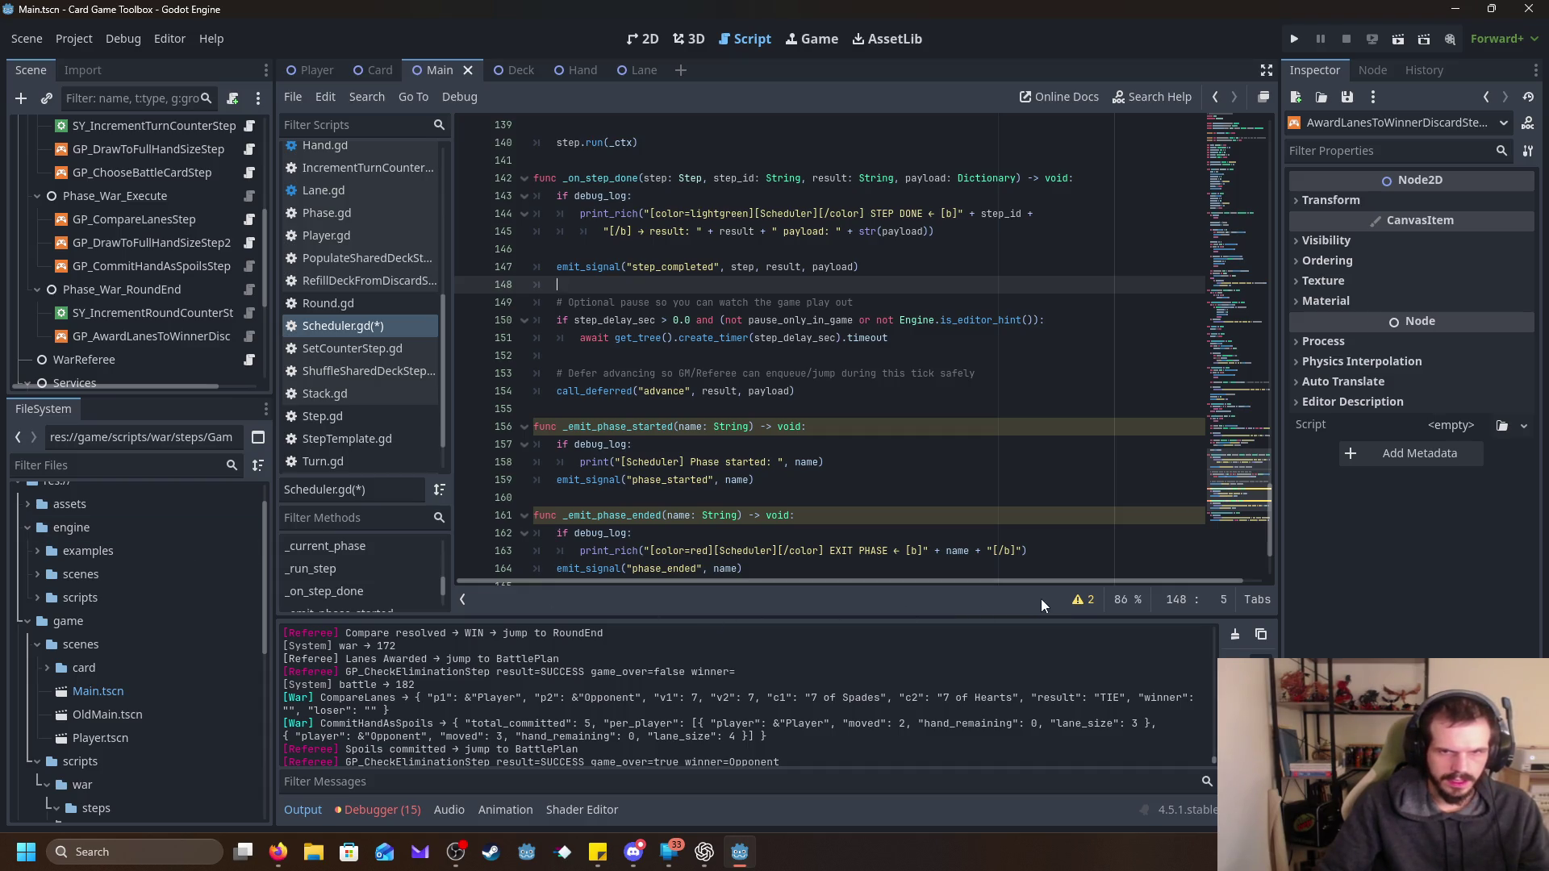
# Review the script's two warnings, then hide the warnings panel.
pyautogui.click(1083, 599)
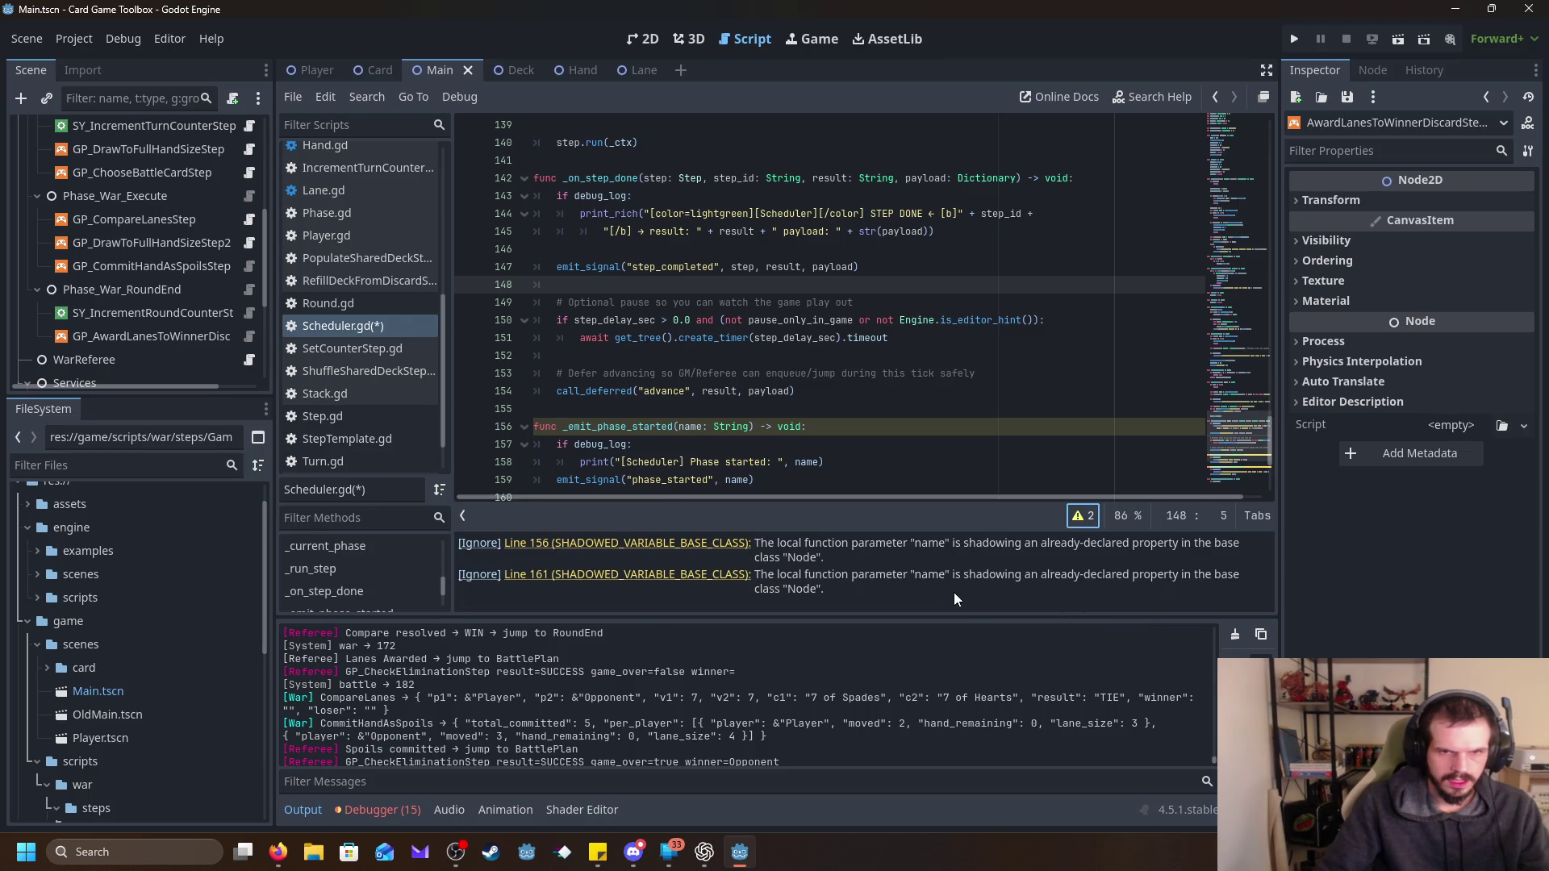
pyautogui.click(1083, 515)
pyautogui.scroll(15, 863, 300)
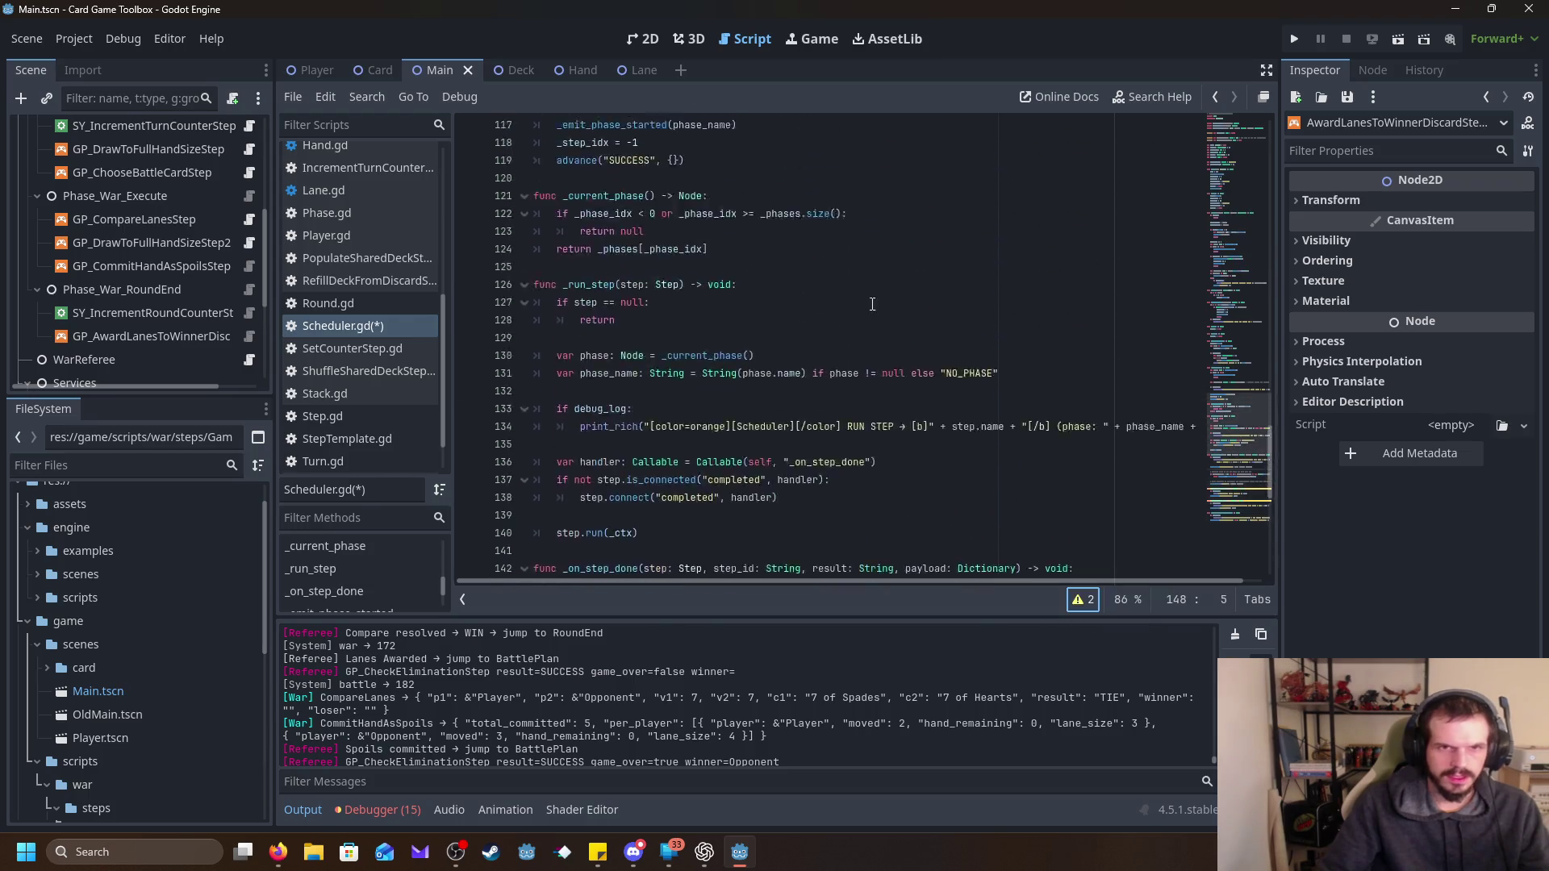
pyautogui.scroll(20, 864, 300)
# Change step_delay_sec from 0.0 to 0.25 and do a test run of the card game.
pyautogui.click(834, 323)
pyautogui.click(837, 304)
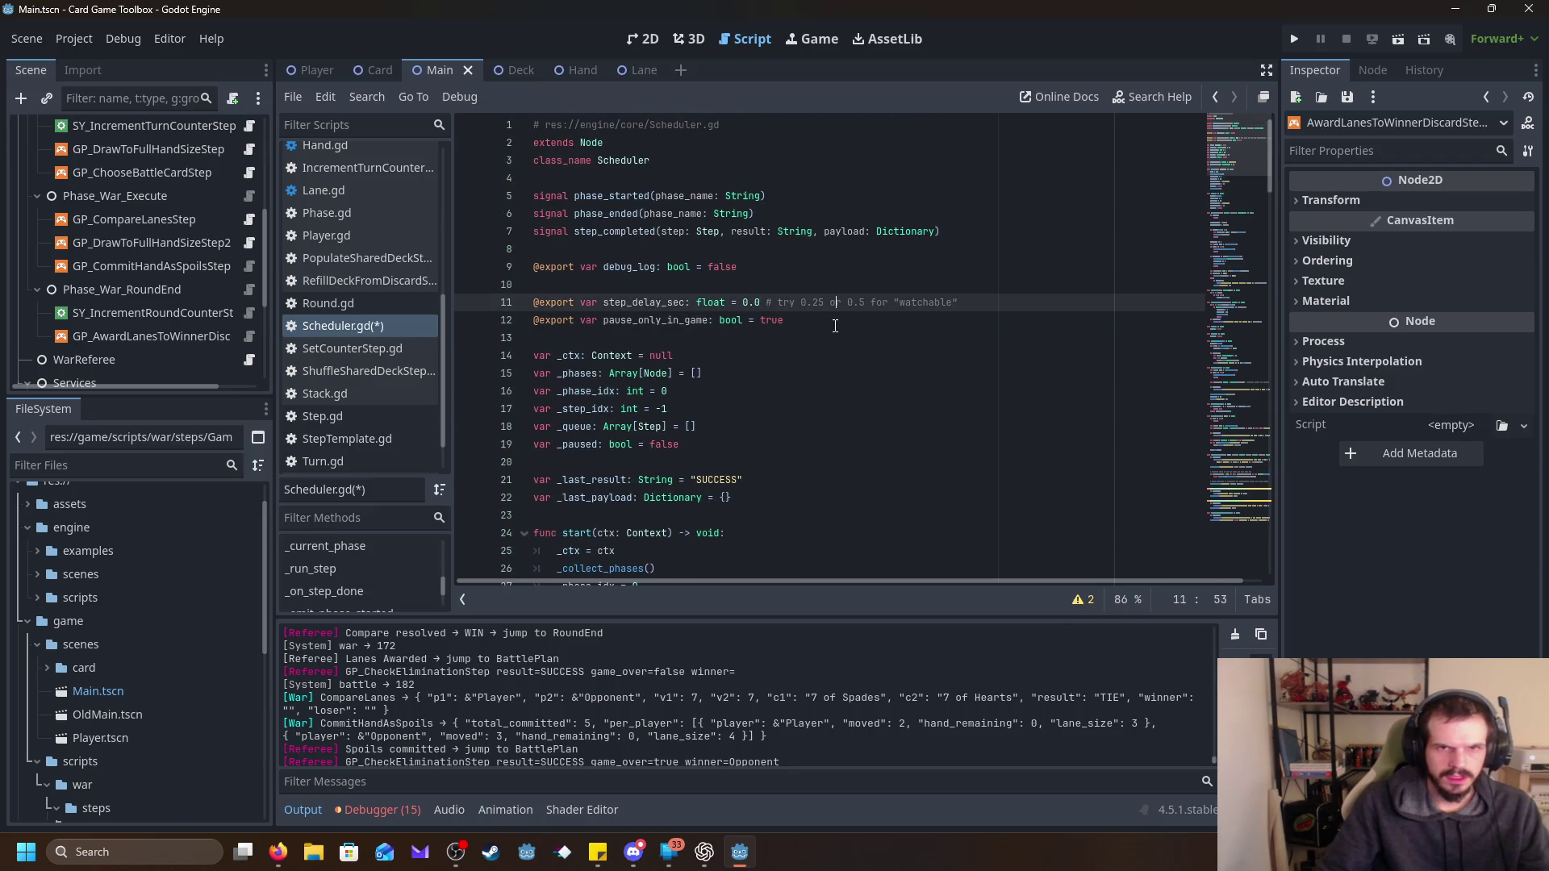
pyautogui.click(826, 325)
pyautogui.click(767, 297)
pyautogui.press('BackSpace')
pyautogui.write('25')
pyautogui.click(907, 358)
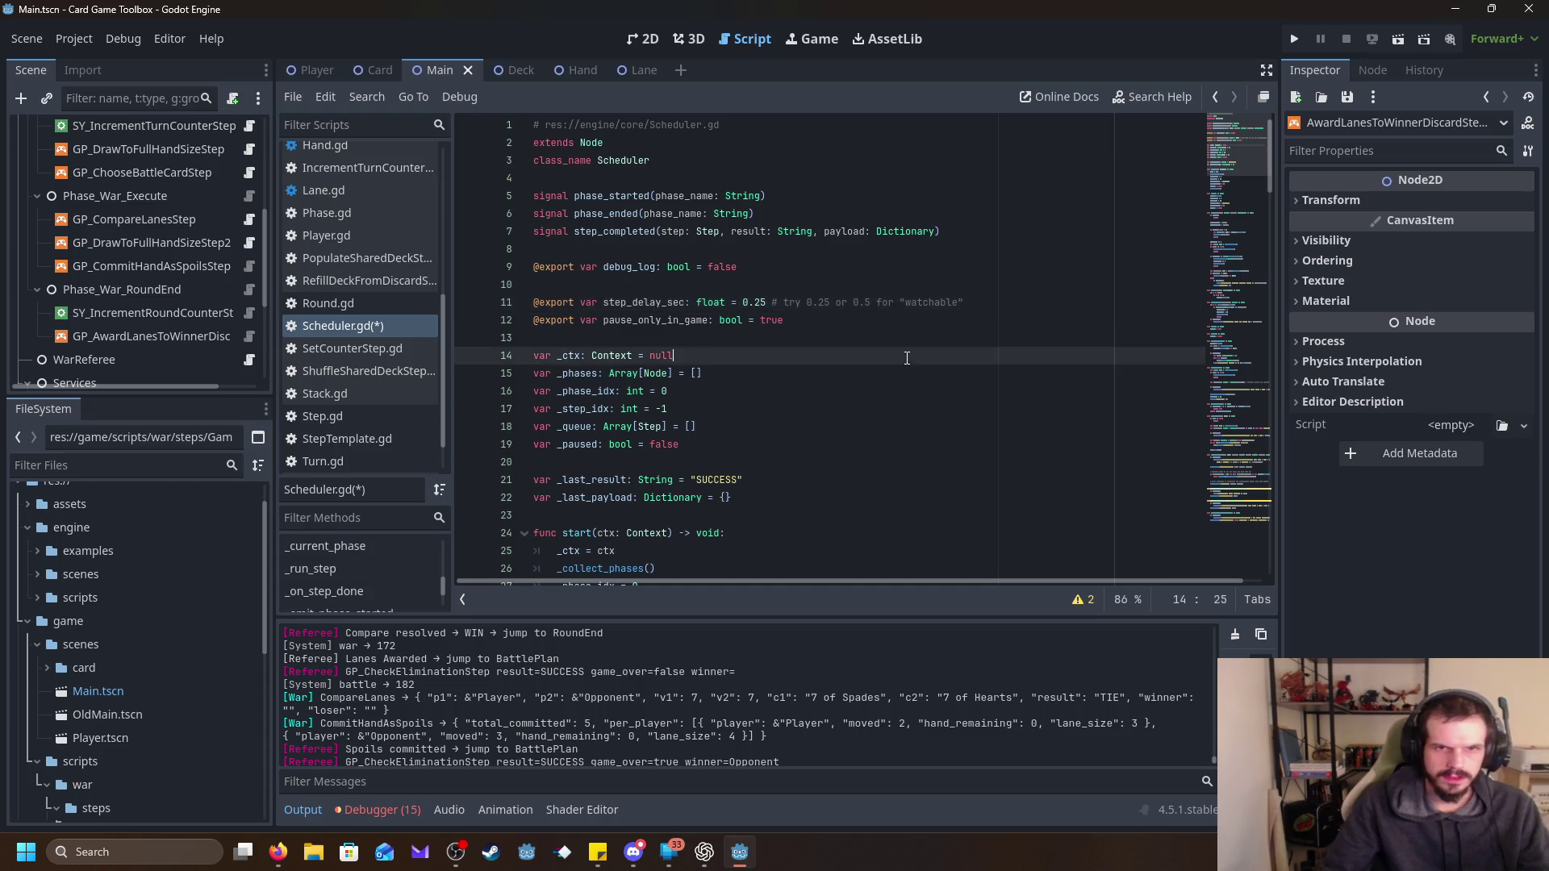
pyautogui.press('F5')
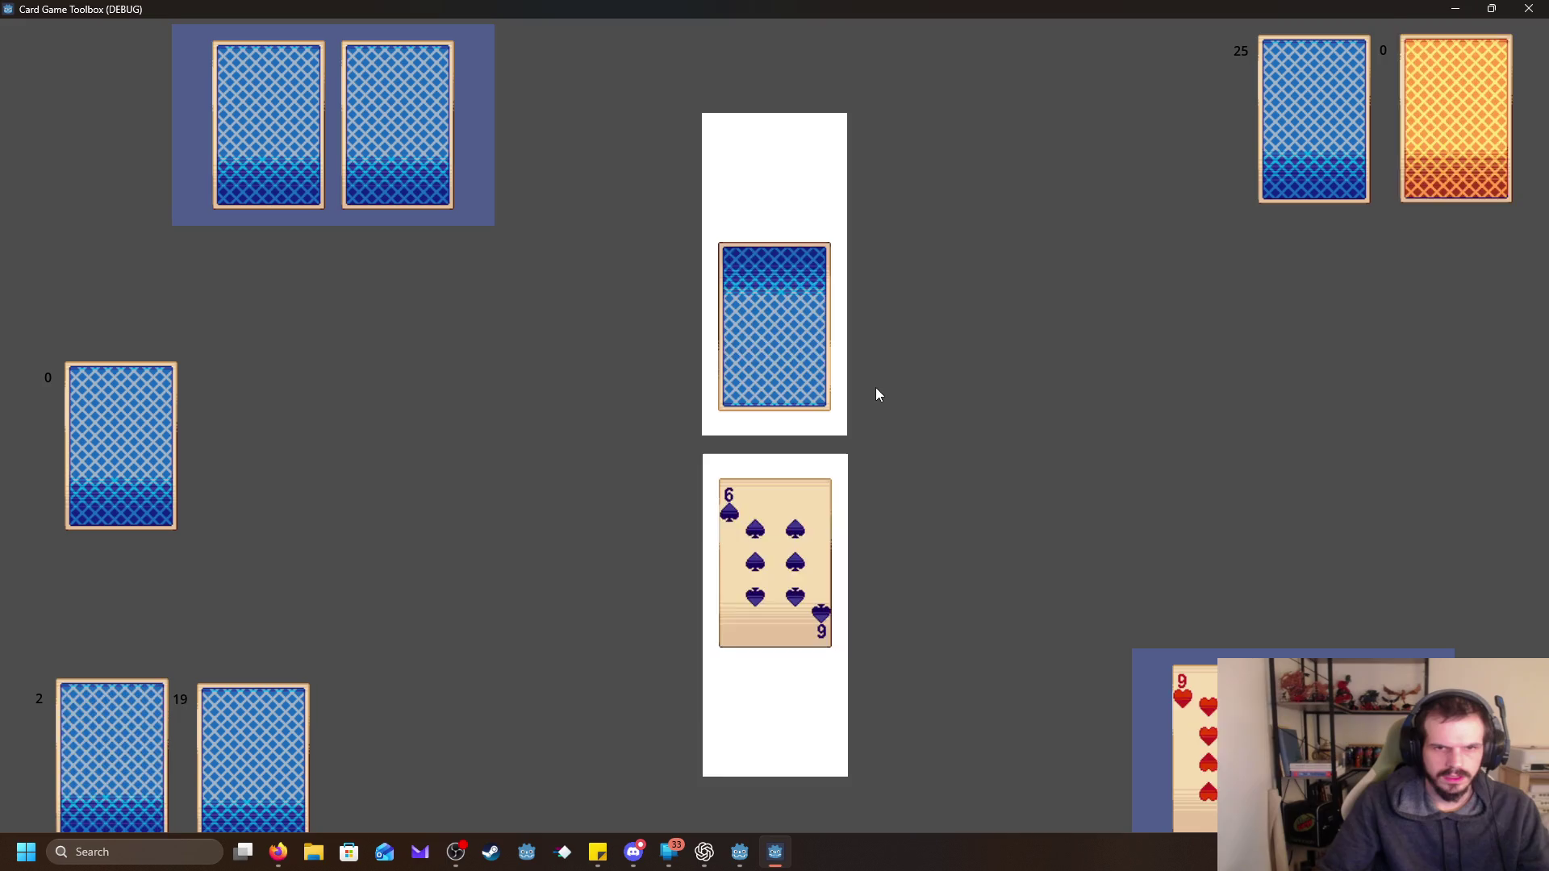
pyautogui.click(1529, 9)
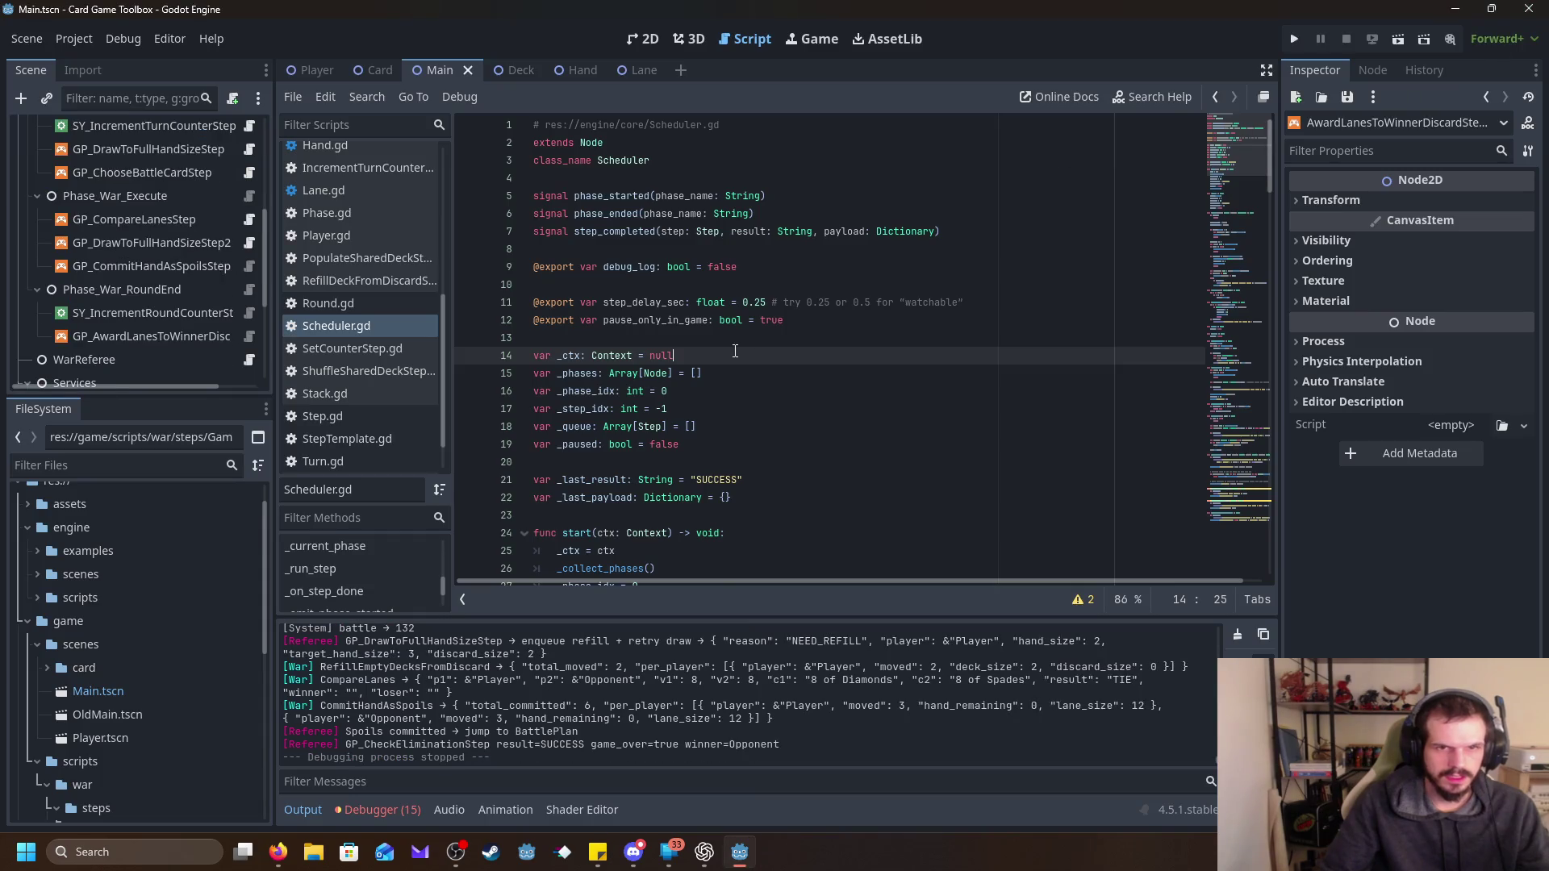
# Set step_delay_sec to 0.5, save, and run the card game again.
pyautogui.click(766, 303)
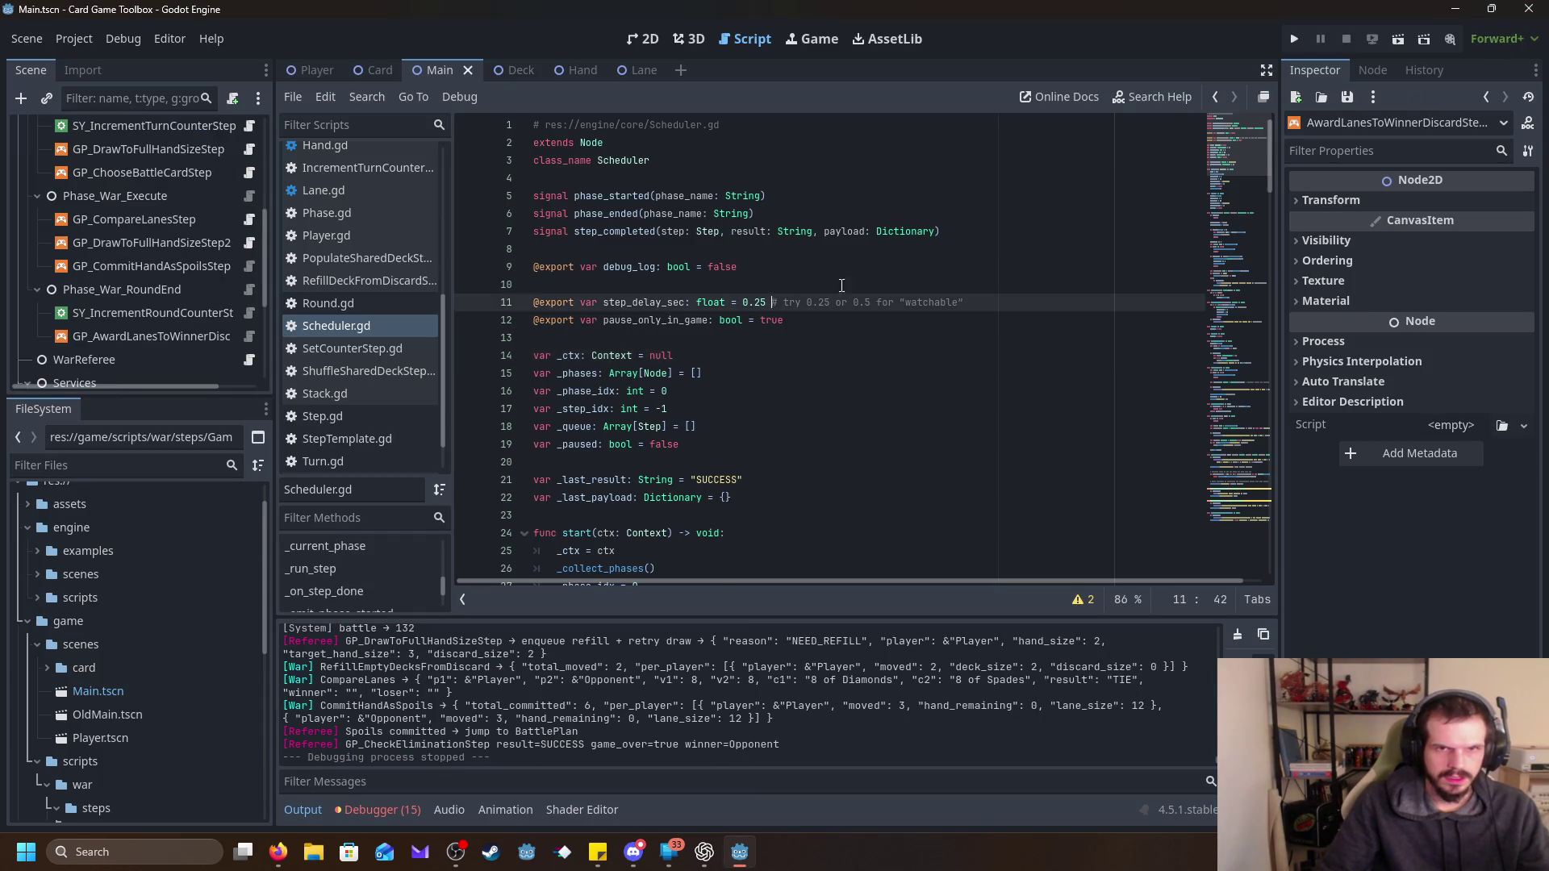
pyautogui.press('BackSpace')
pyautogui.press('BackSpace')
pyautogui.write('5')
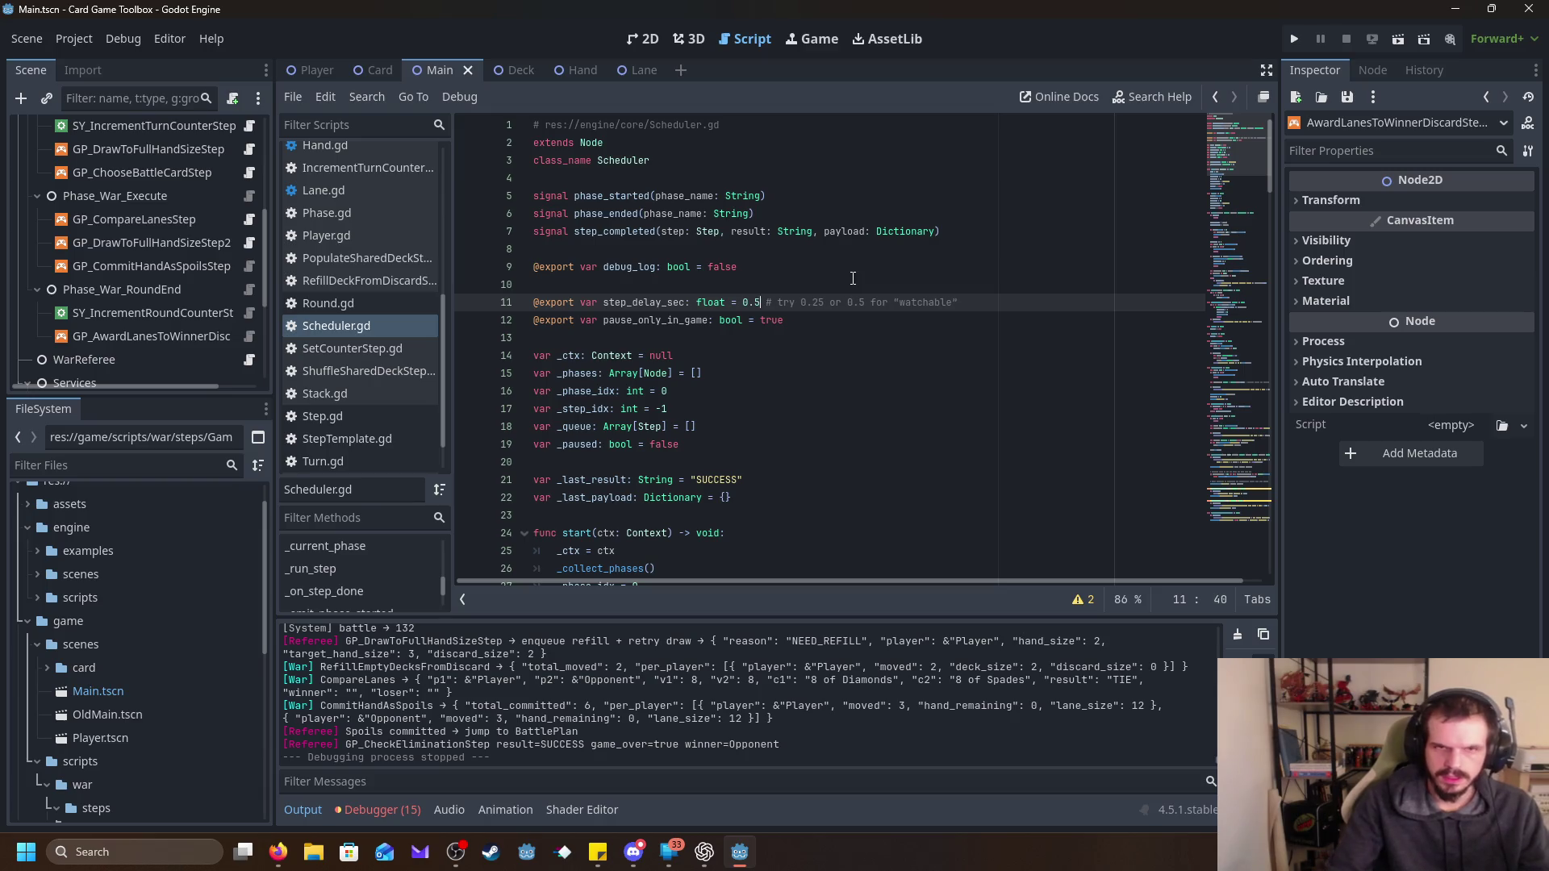
pyautogui.press('Down')
pyautogui.press('Down')
pyautogui.press('Down')
pyautogui.click(1409, 40)
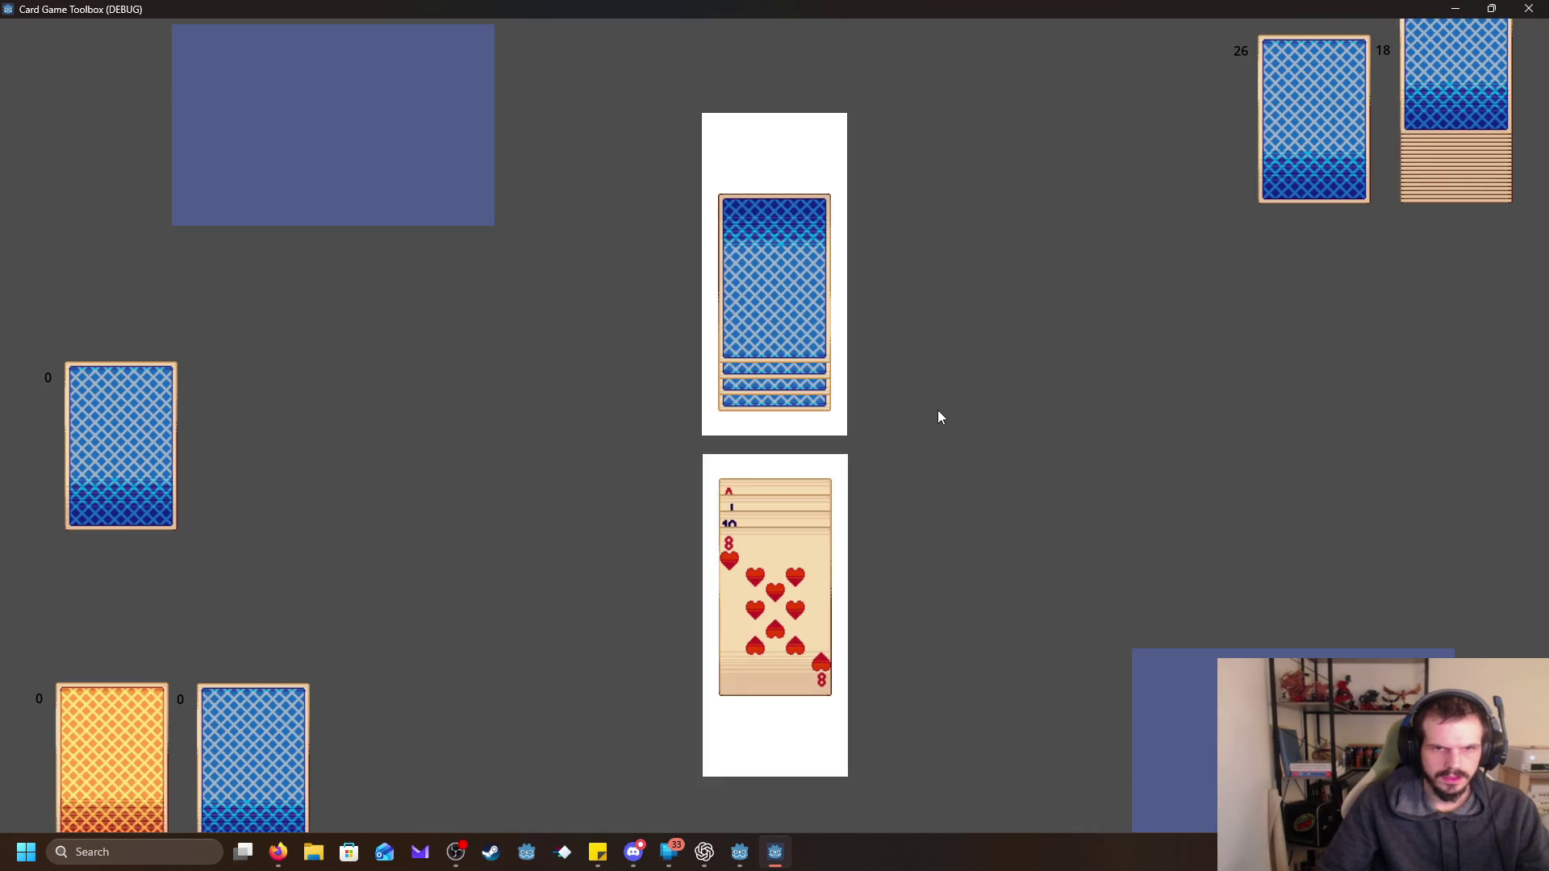
pyautogui.click(1528, 8)
# Set step_delay_sec to 1, save, and play a full game until the Player wins.
pyautogui.moveTo(761, 302); pyautogui.dragTo(743, 302)
pyautogui.write('1')
pyautogui.press('Down')
pyautogui.press('Down')
pyautogui.press('Down')
pyautogui.click(1294, 38)
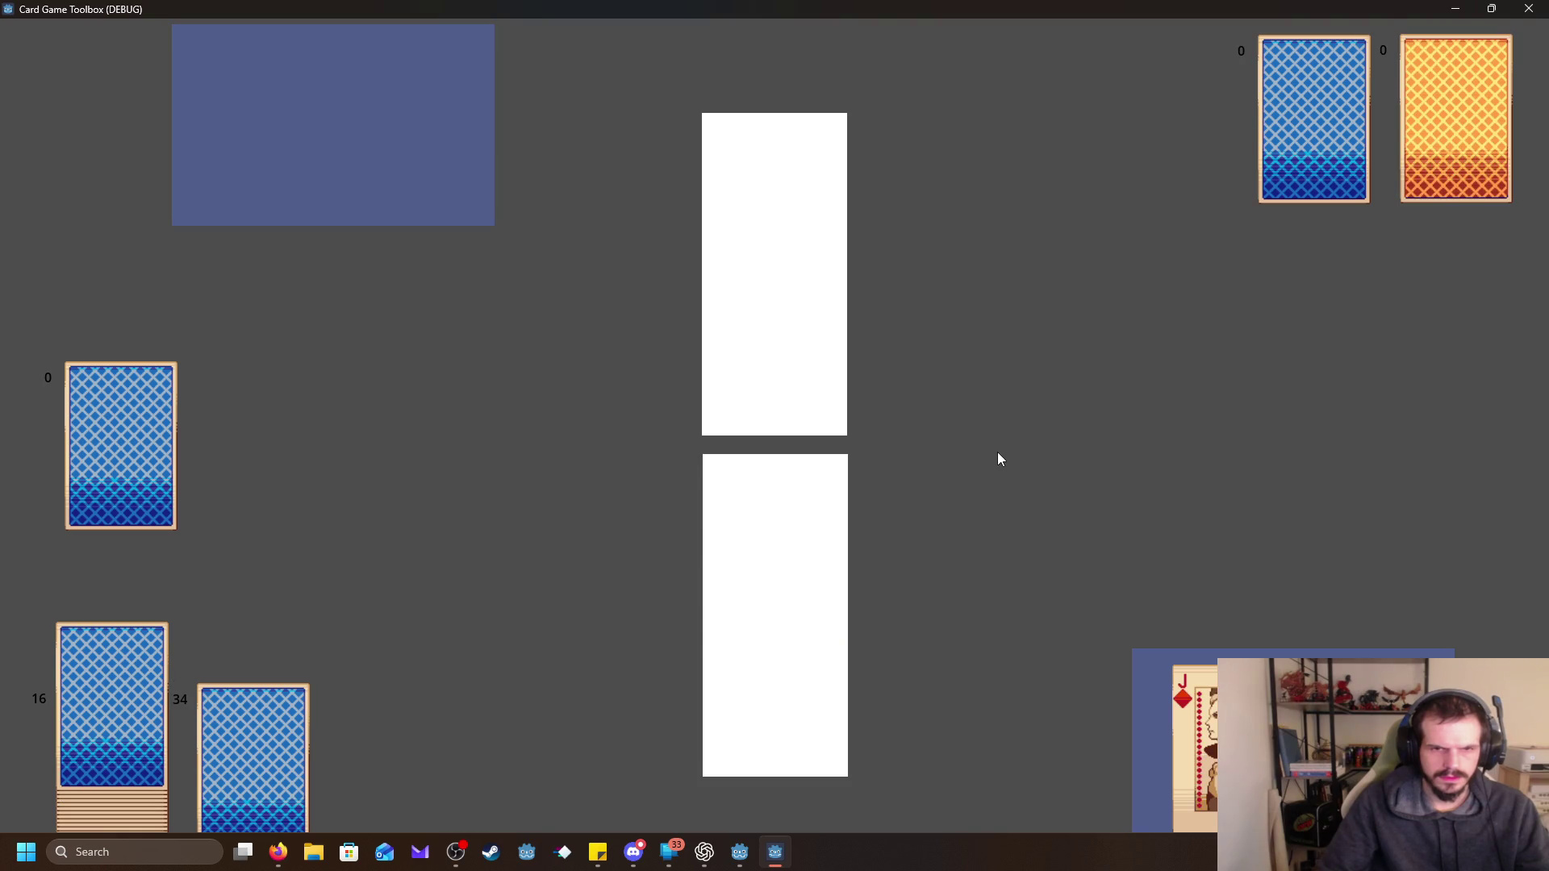
pyautogui.click(1529, 8)
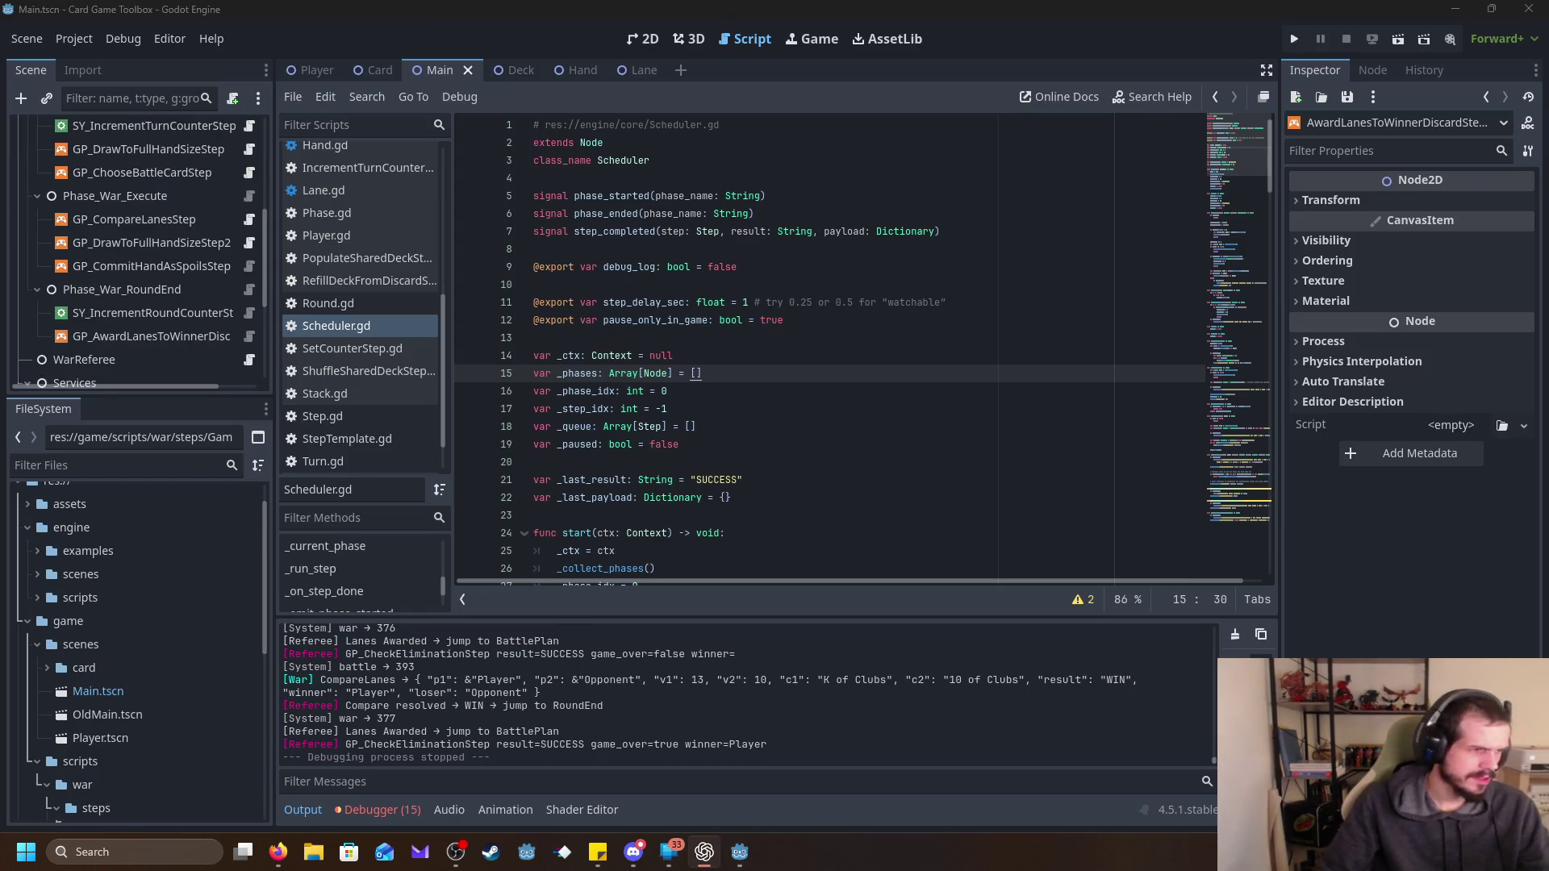
# Scroll through Scheduler.gd and jump to _run_step to review its debug logging.
pyautogui.scroll(-20, 682, 411)
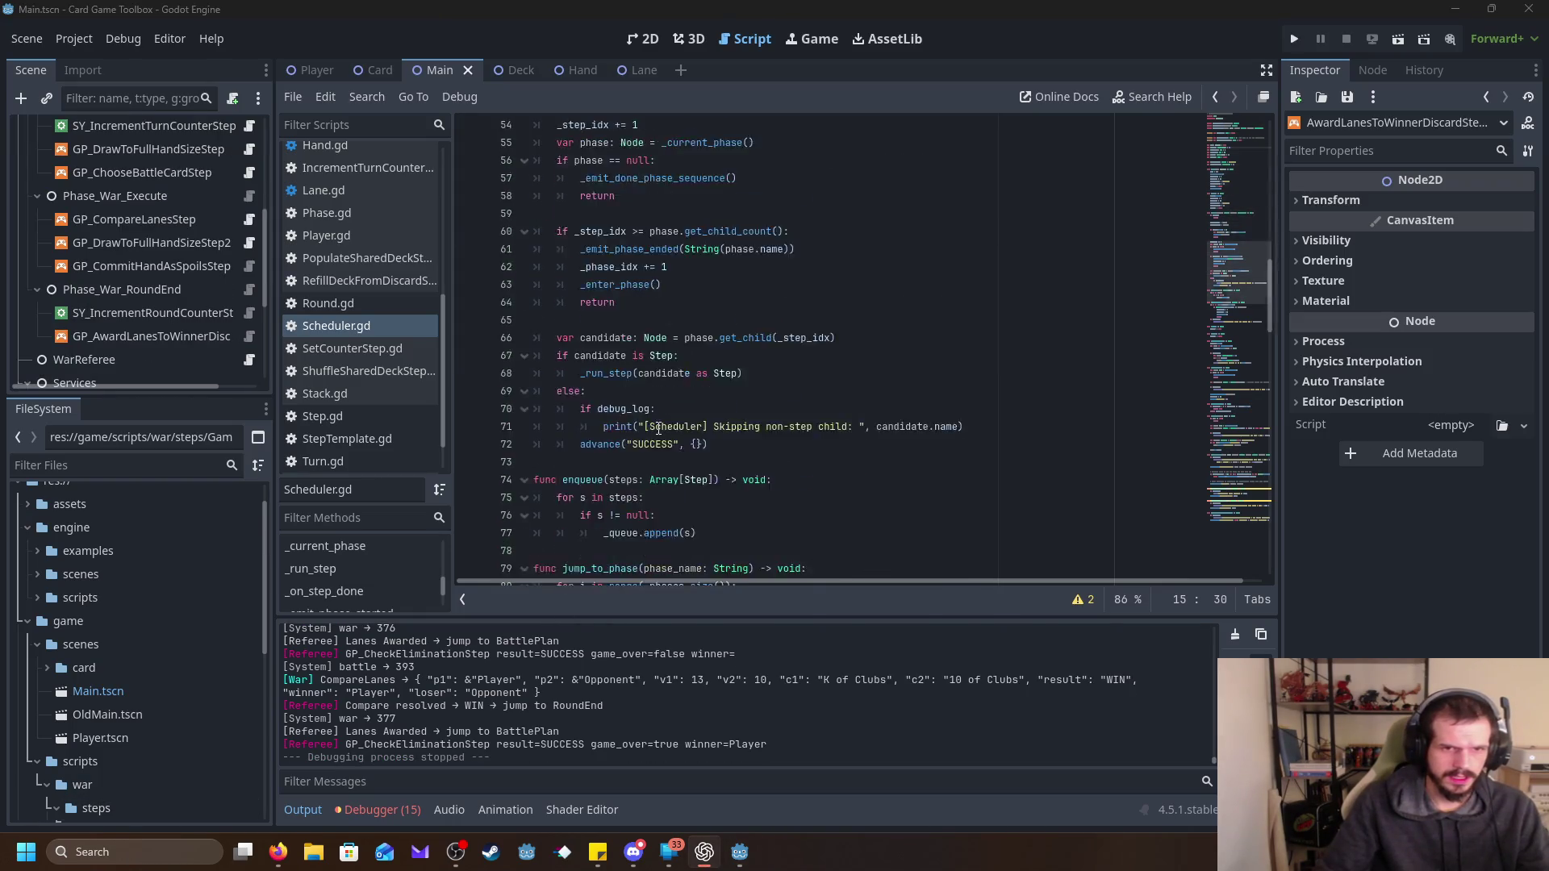
pyautogui.scroll(-2, 654, 439)
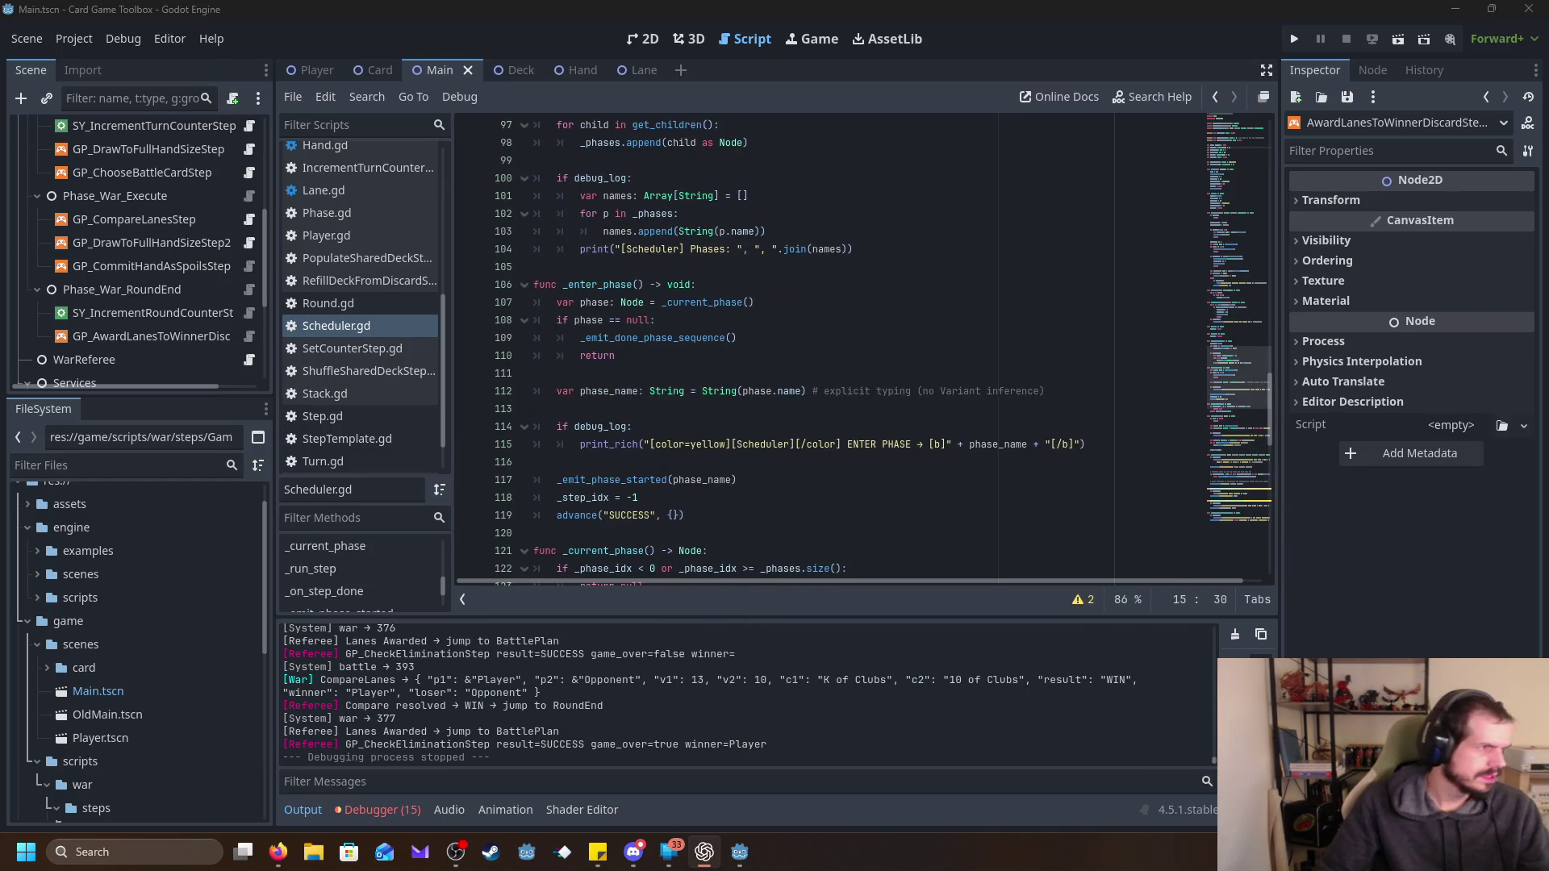
pyautogui.scroll(-3, 531, 462)
pyautogui.scroll(4, 756, 440)
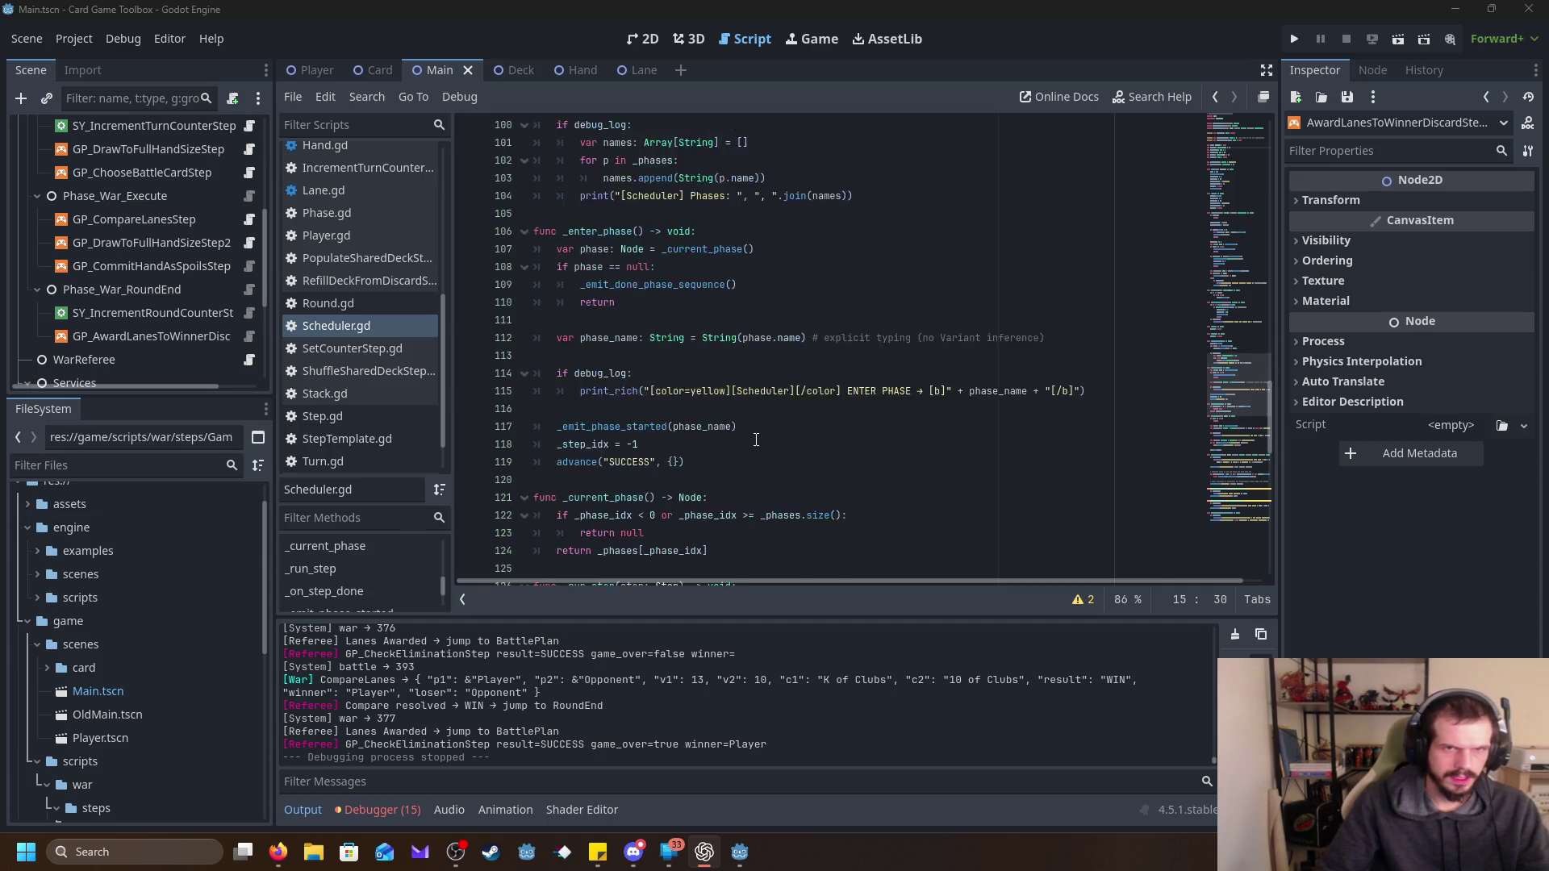
pyautogui.scroll(-1, 756, 439)
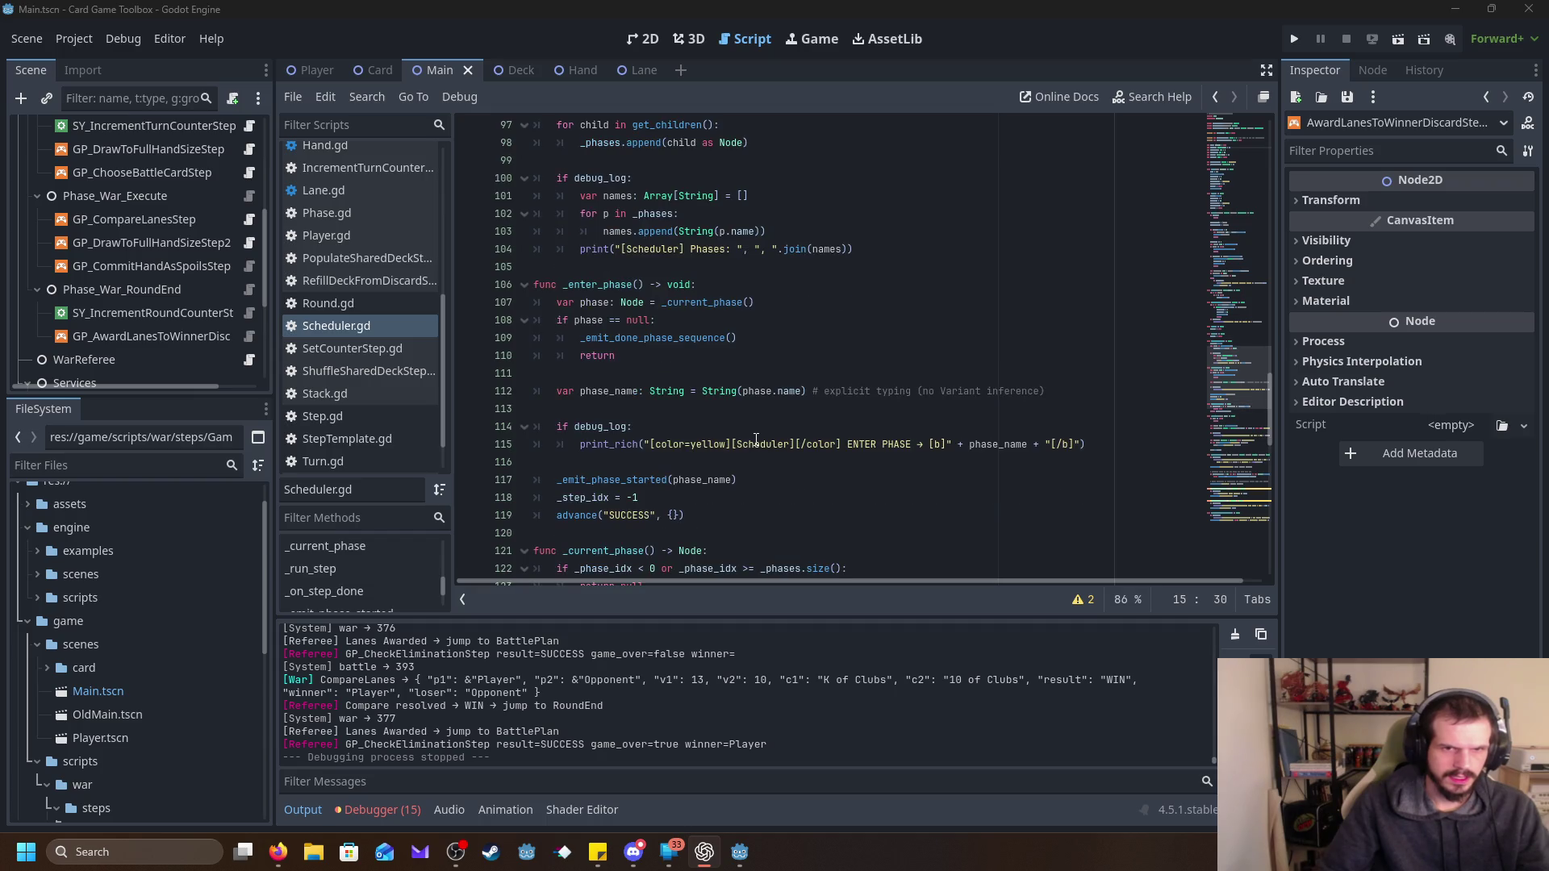
pyautogui.scroll(3, 773, 527)
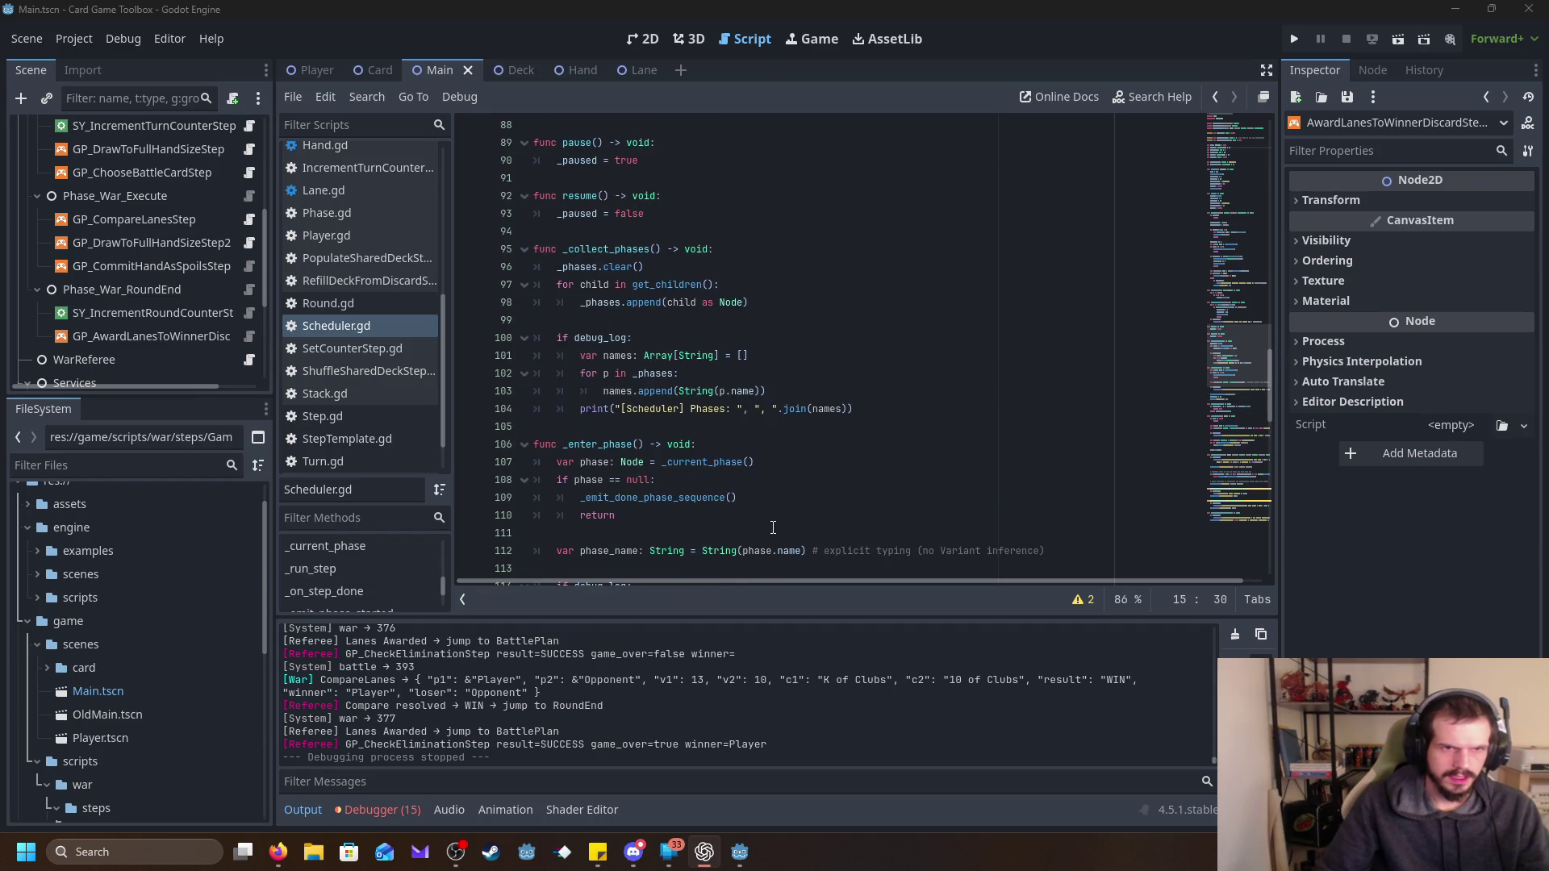
pyautogui.scroll(-2, 408, 581)
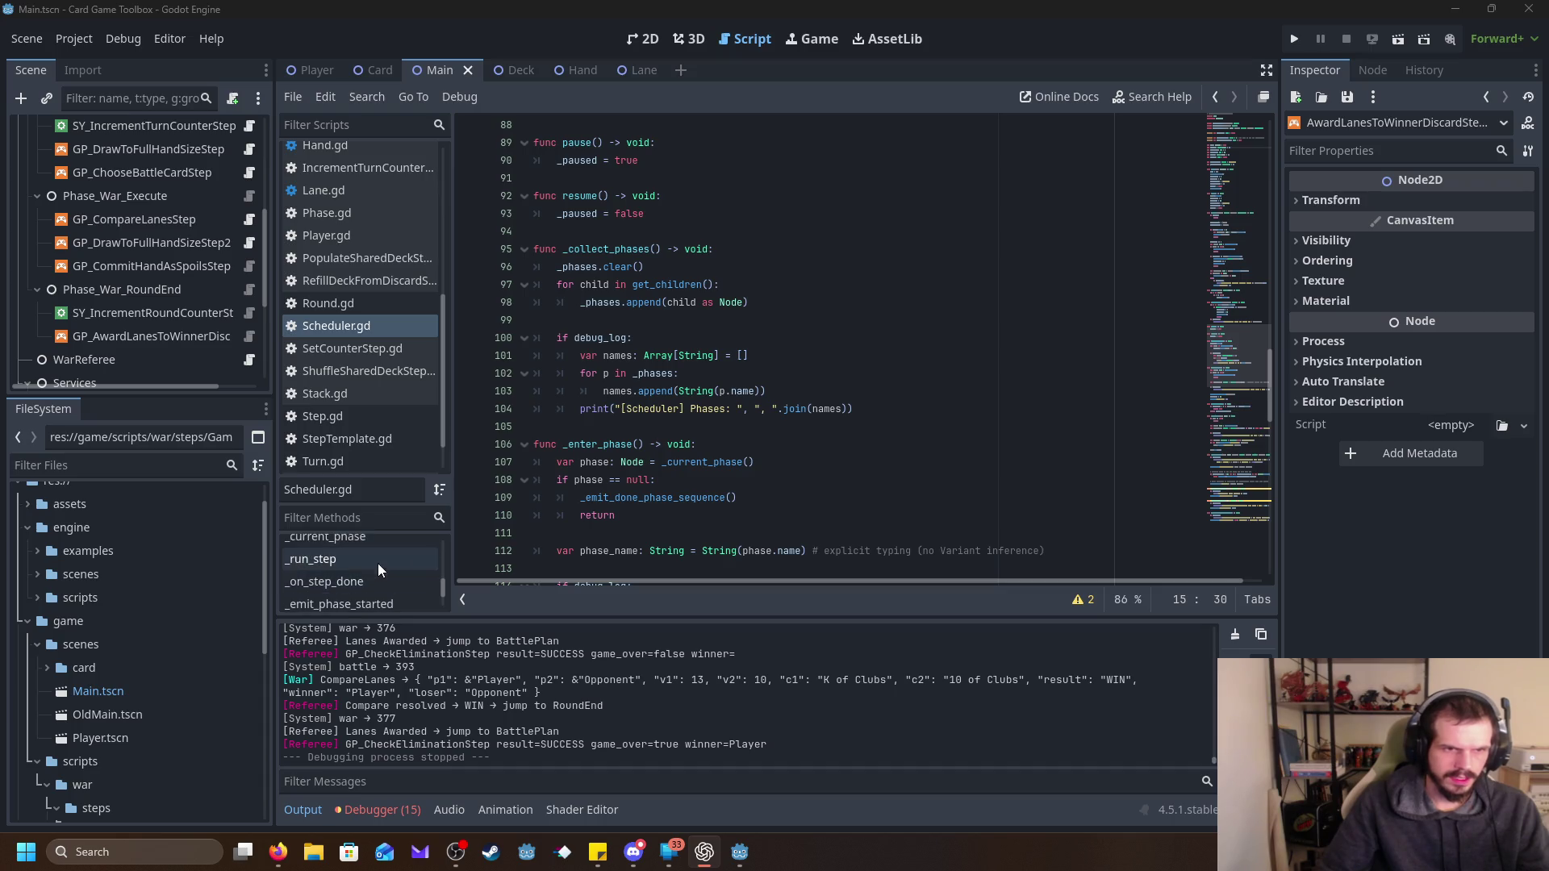
pyautogui.click(377, 563)
pyautogui.scroll(-2, 784, 471)
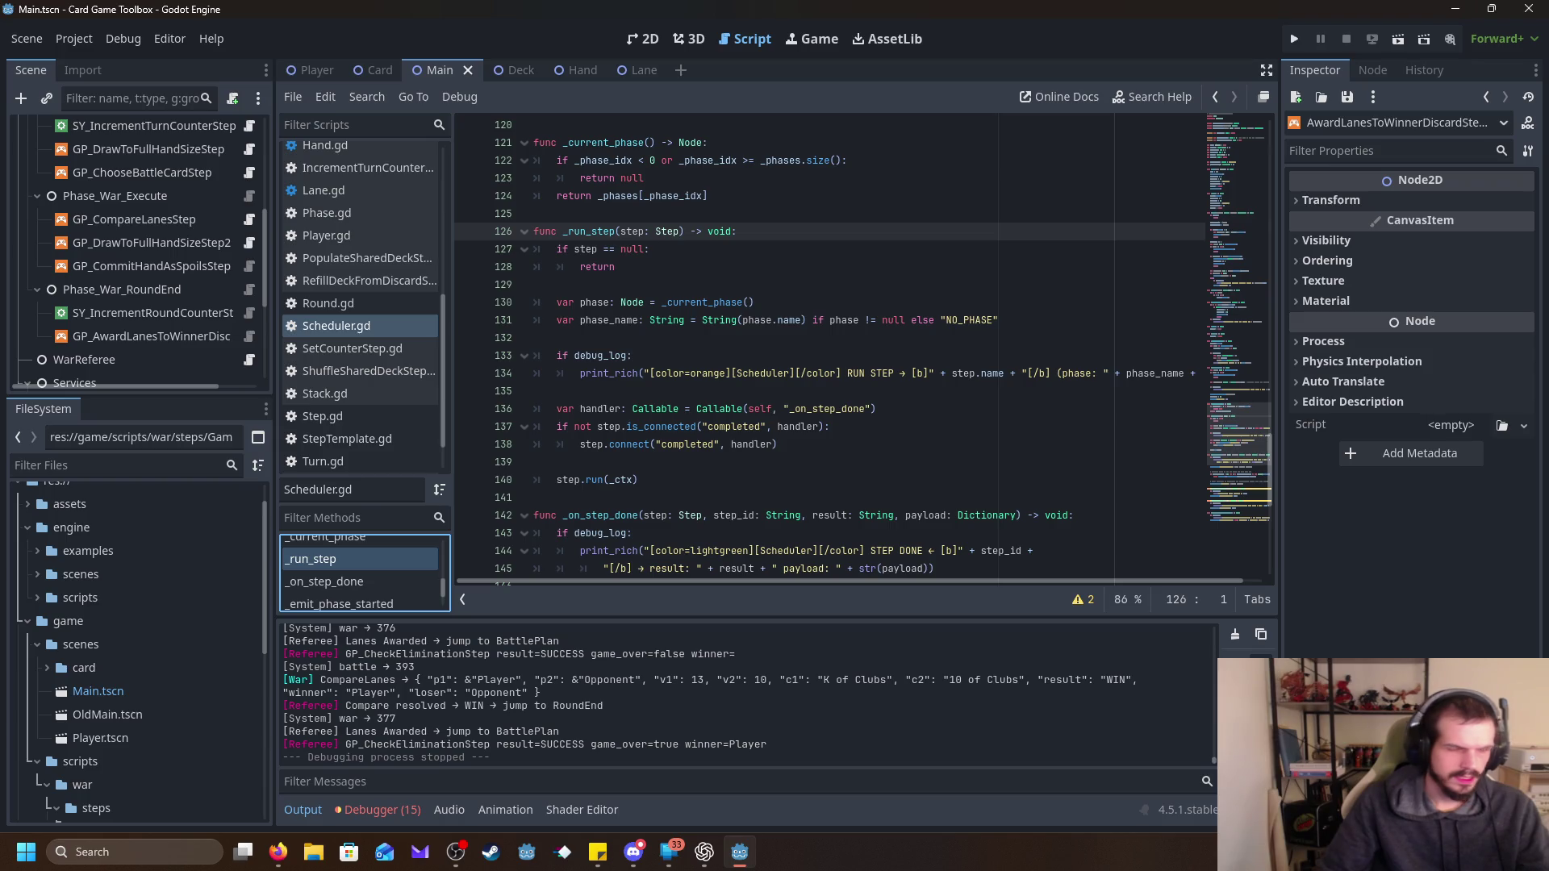
pyautogui.hotkey('alt', 'Tab')
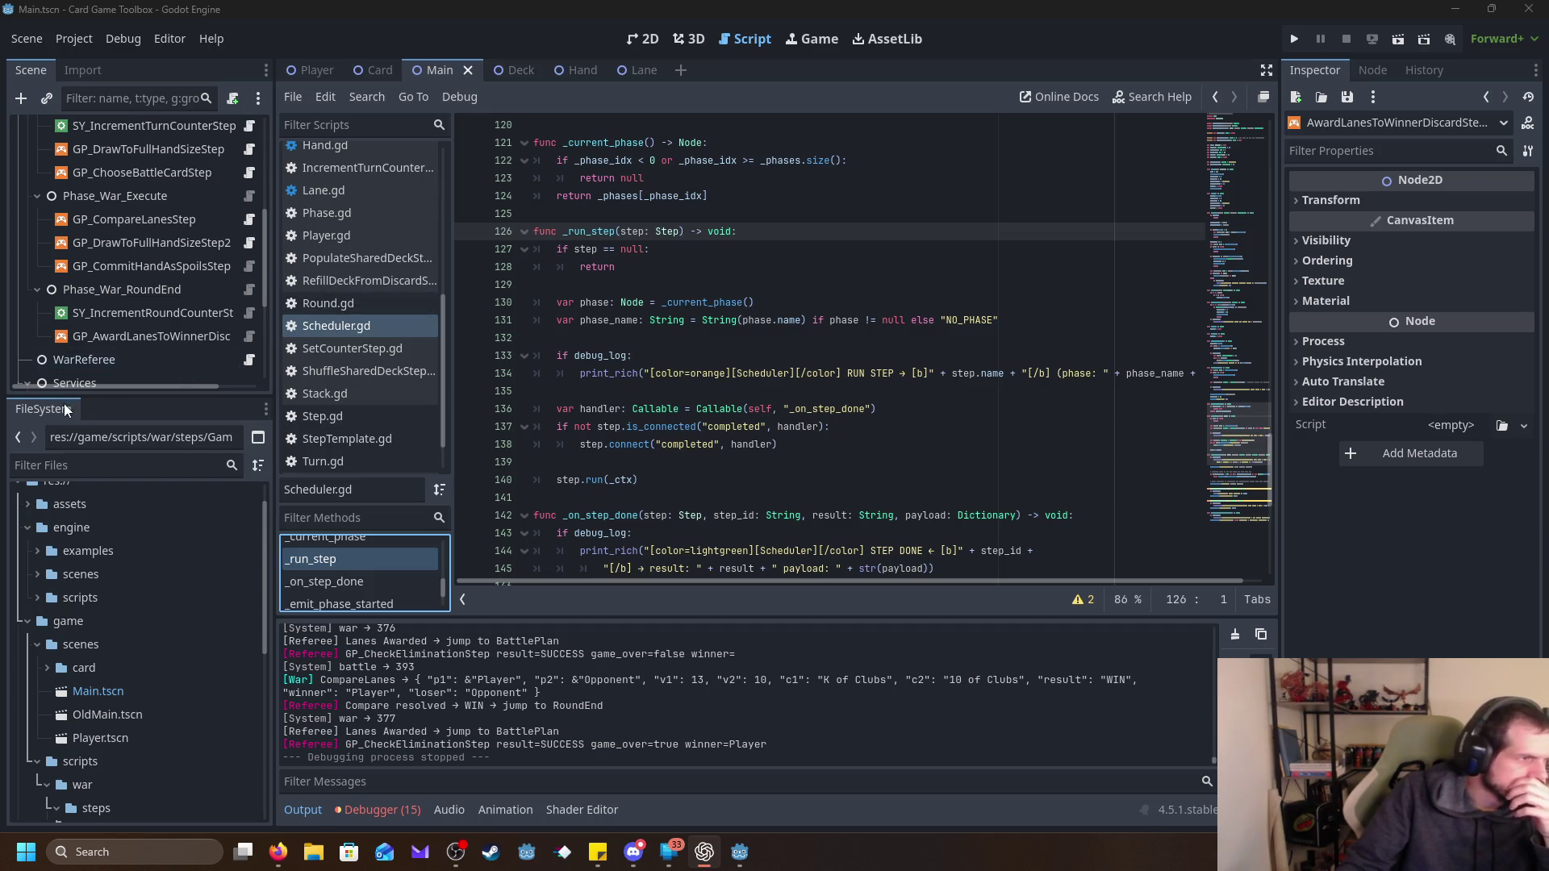
# Paste the redraw await and pre_step_delay_sec pause code at line 129 of _run_step.
pyautogui.click(534, 284)
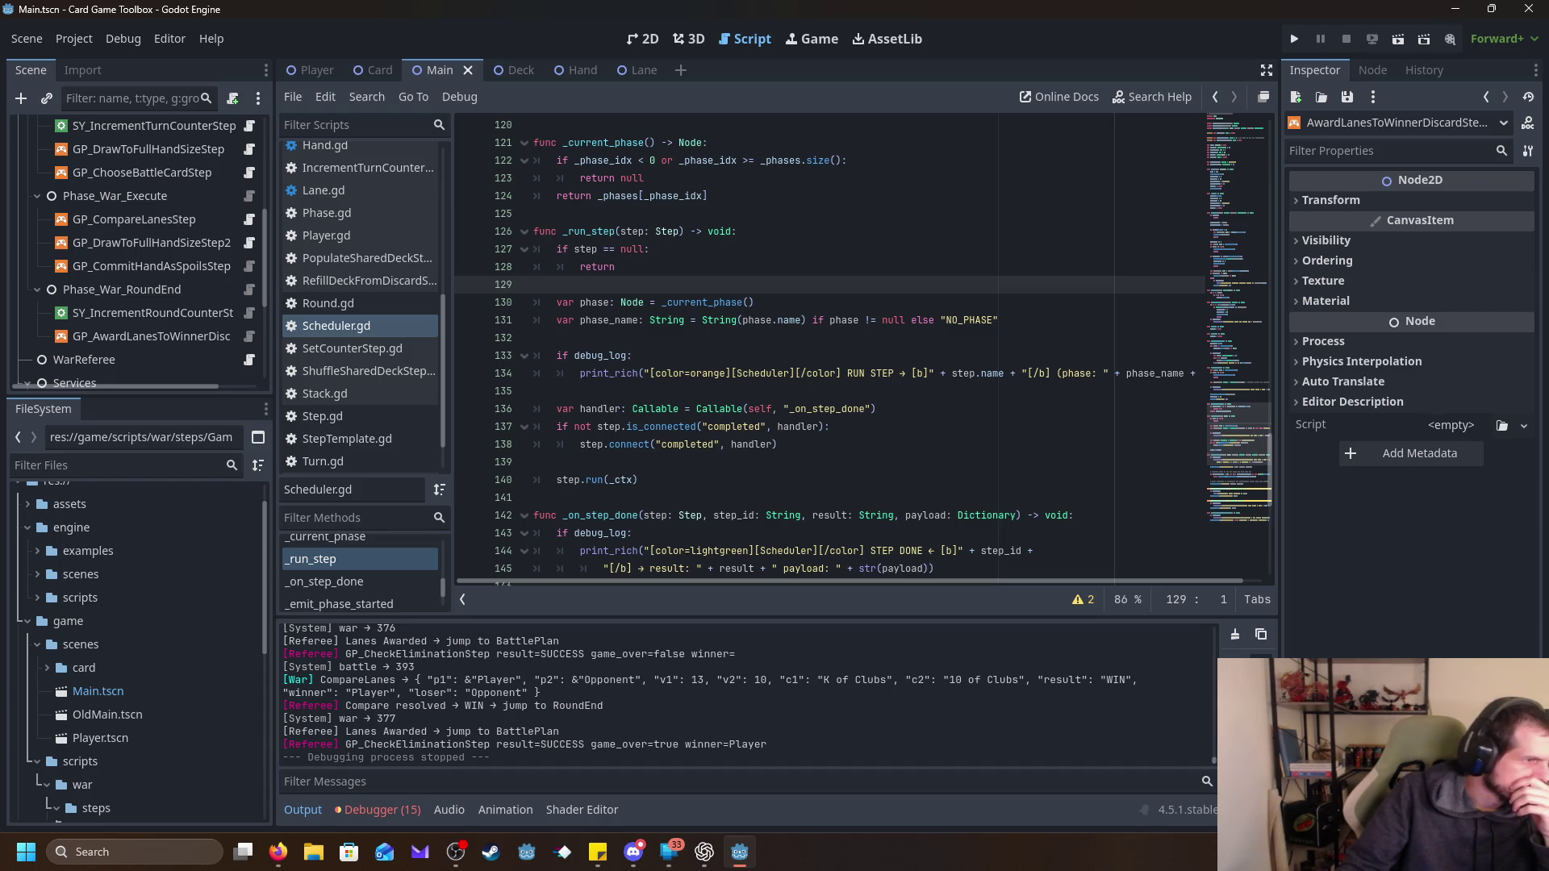
pyautogui.click(703, 852)
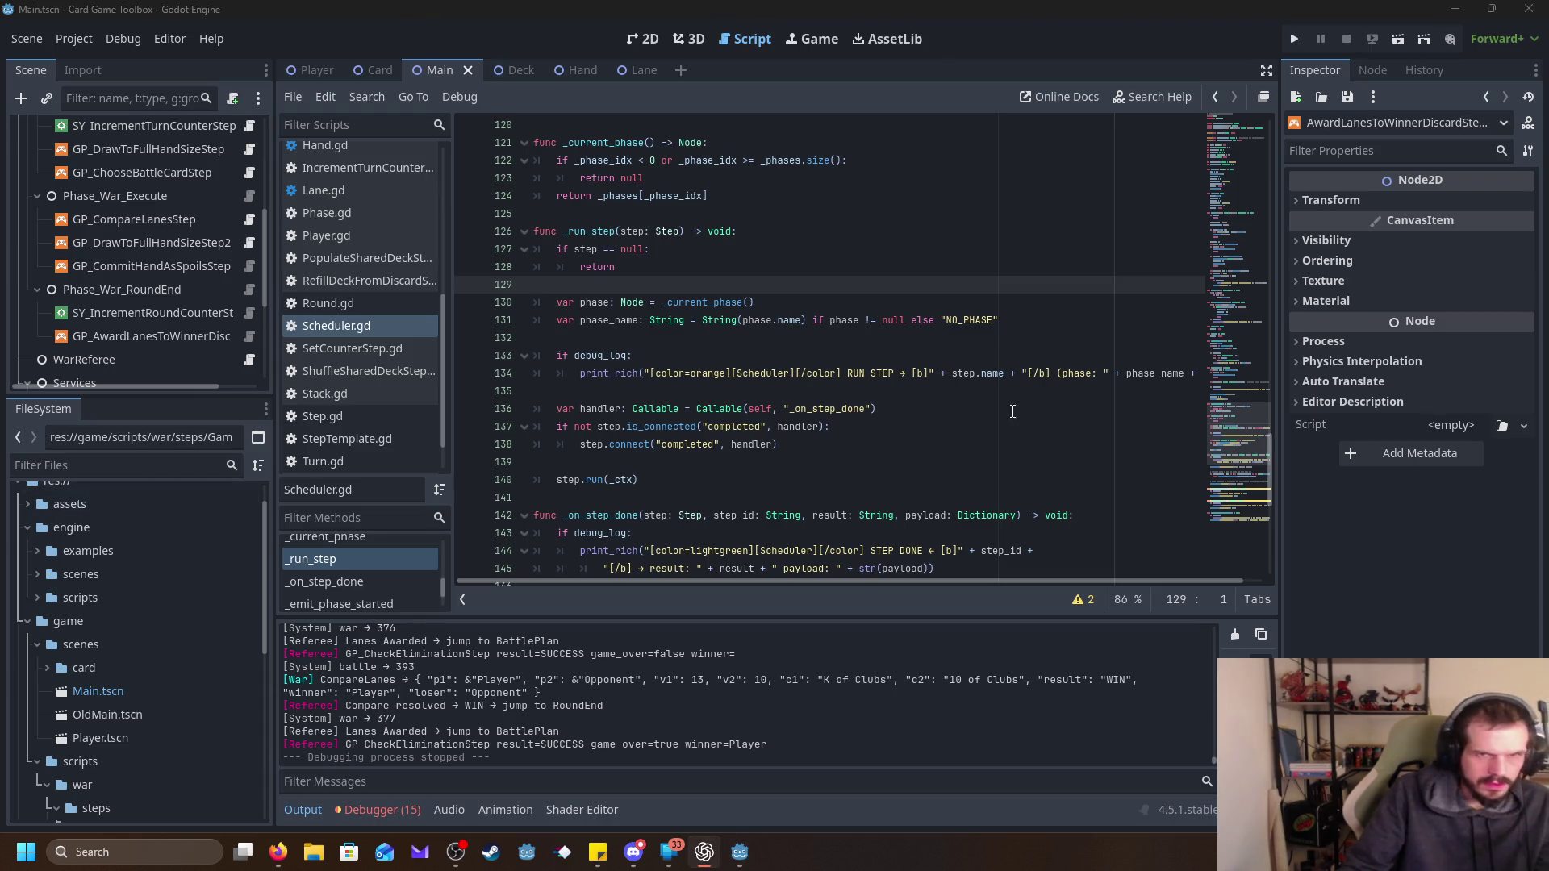
pyautogui.click(575, 285)
pyautogui.hotkey('ctrl', 'v')
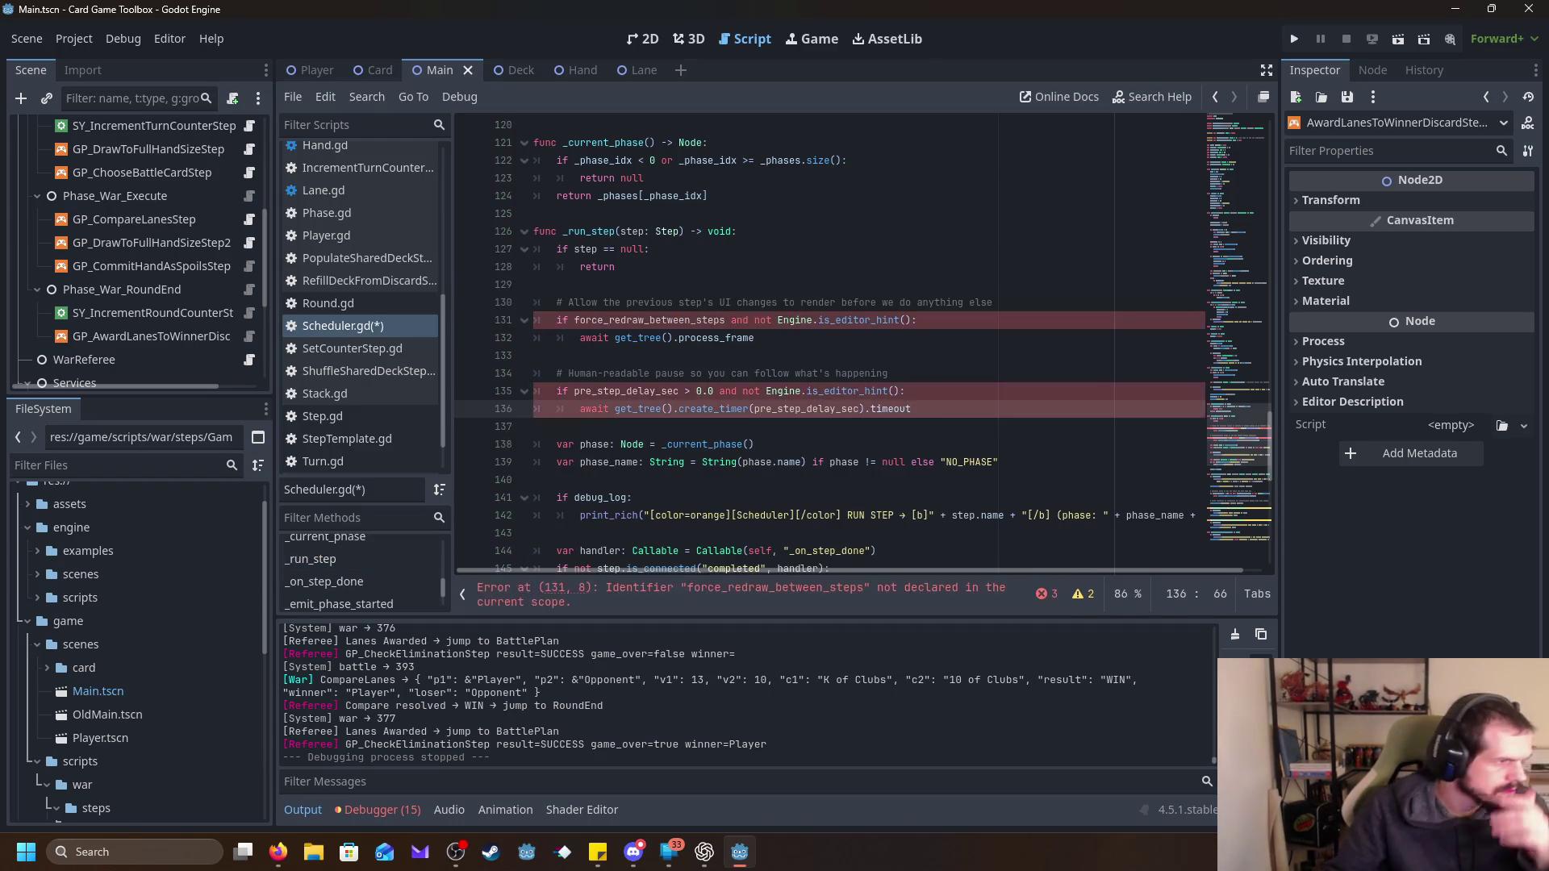
# Delete the old optional step-delay pause block from _on_step_done.
pyautogui.scroll(-3, 813, 527)
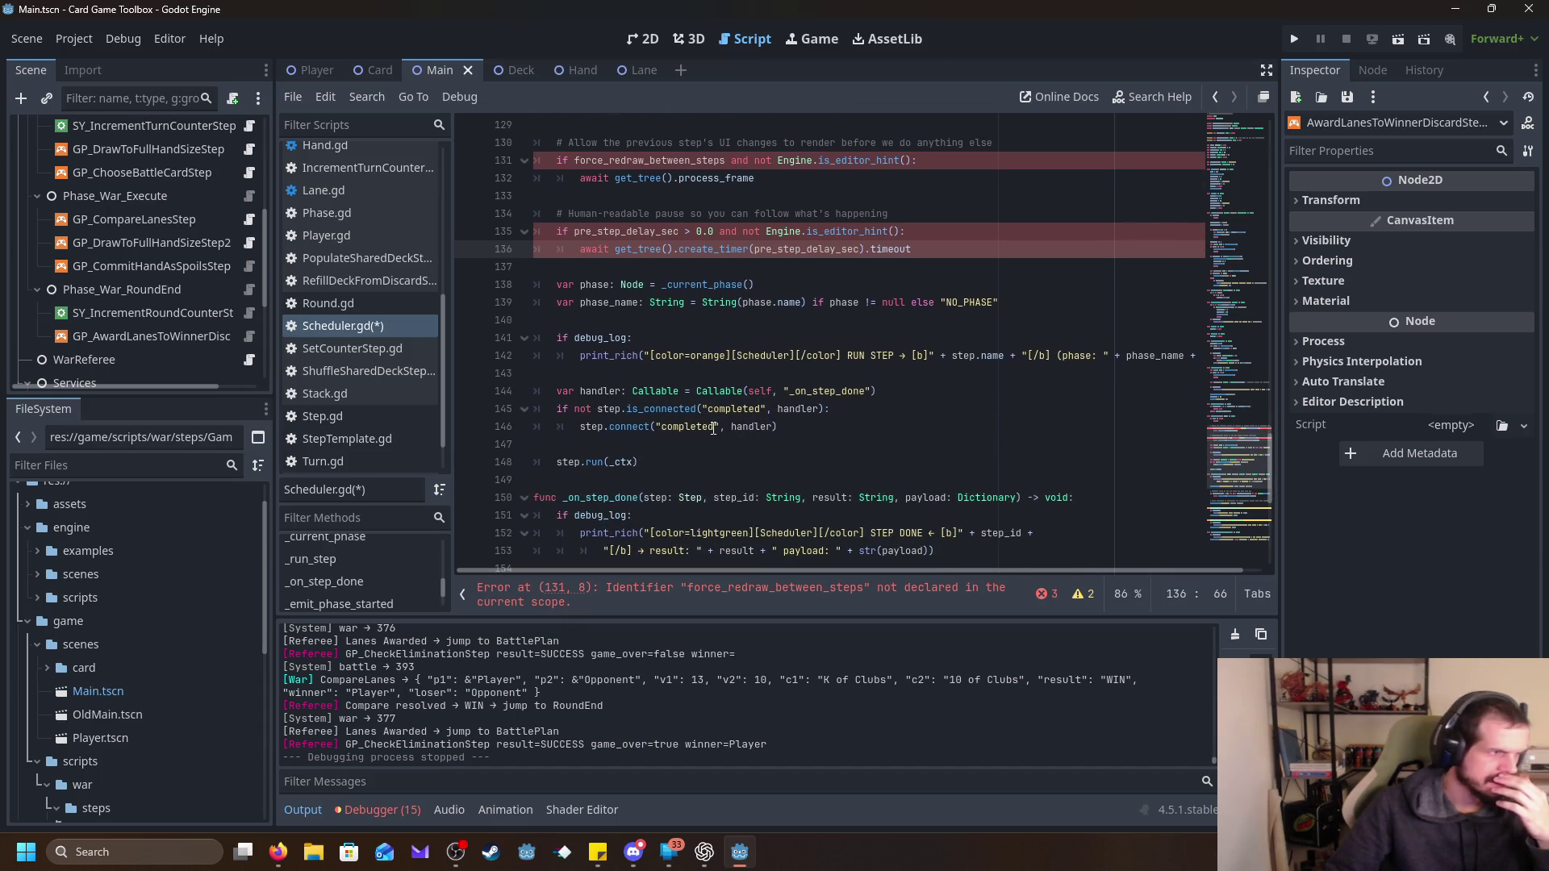
pyautogui.scroll(-1, 712, 428)
pyautogui.scroll(6, 807, 403)
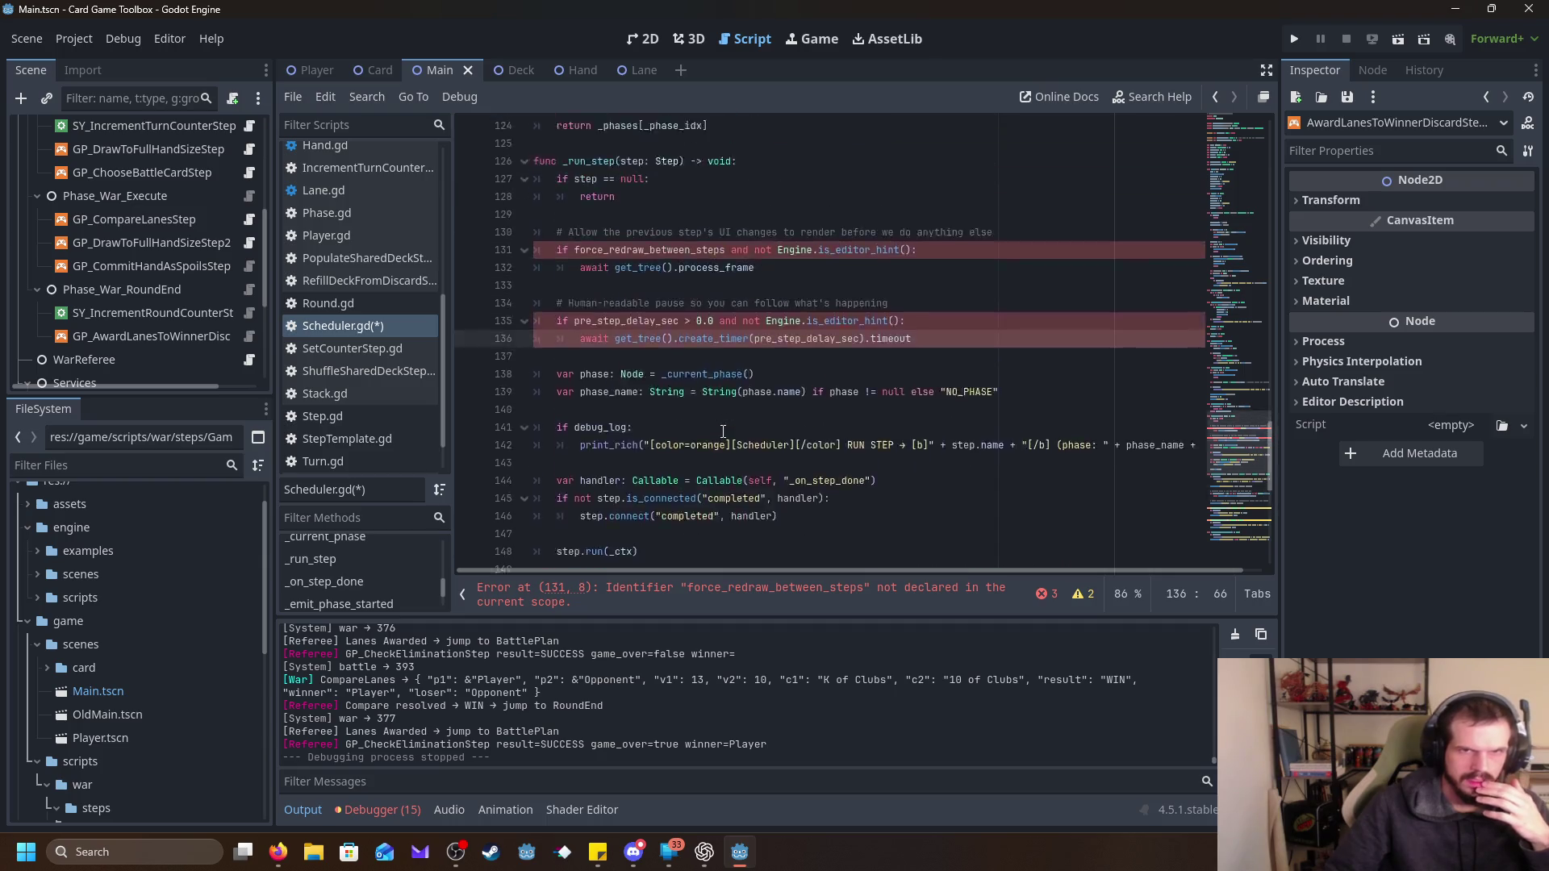
pyautogui.click(876, 377)
pyautogui.scroll(-13, 871, 403)
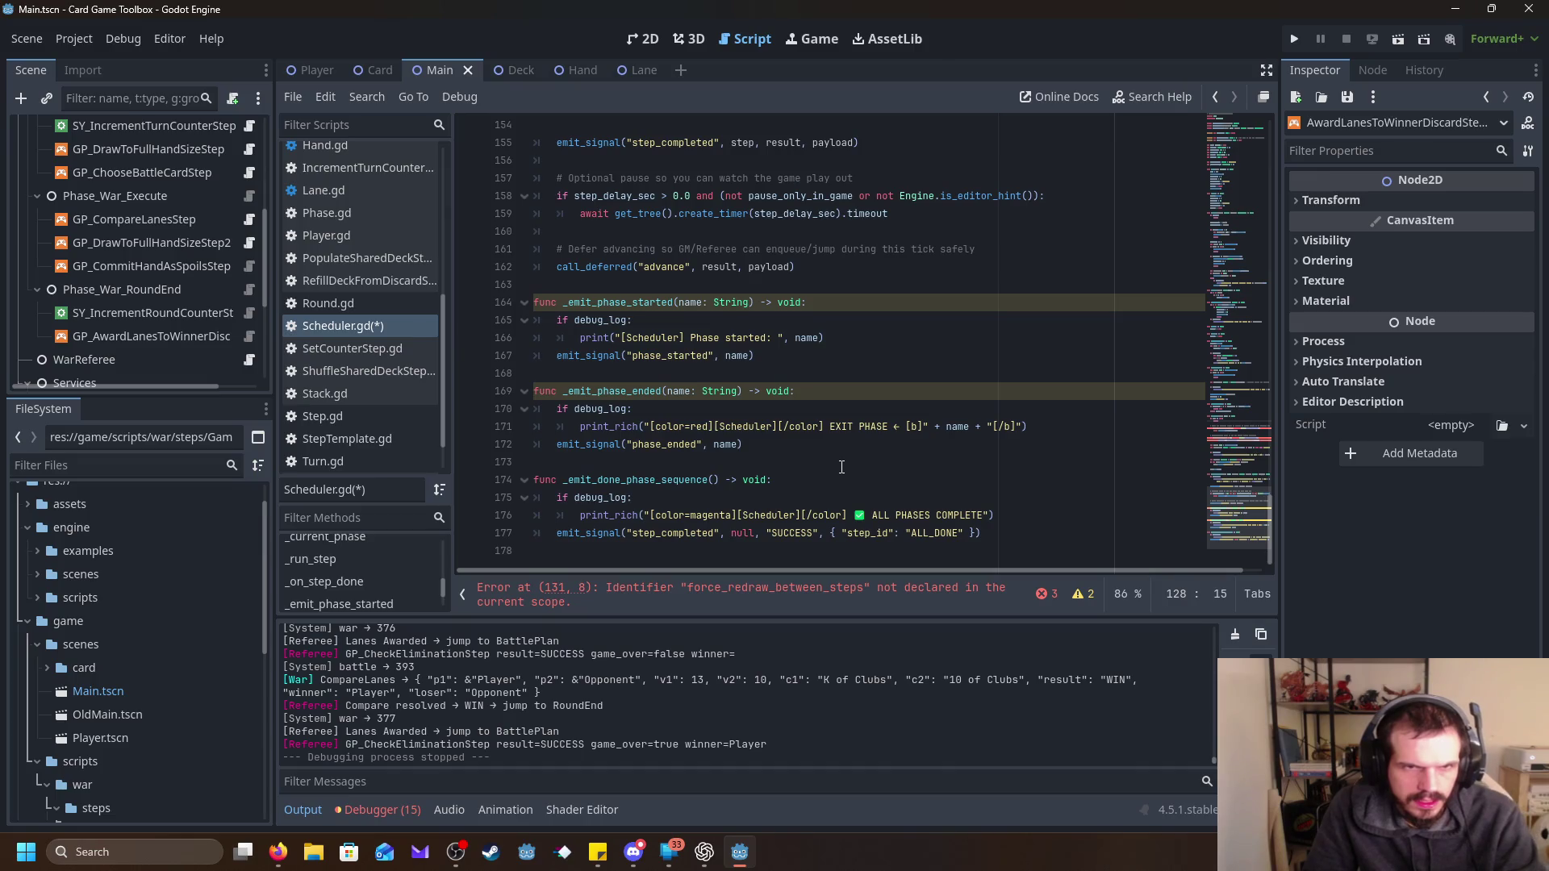
pyautogui.scroll(4, 839, 465)
pyautogui.moveTo(922, 424)
pyautogui.mouseDown()
pyautogui.moveTo(710, 426)
pyautogui.moveTo(496, 379)
pyautogui.mouseUp()
pyautogui.press('BackSpace')
pyautogui.press('BackSpace')
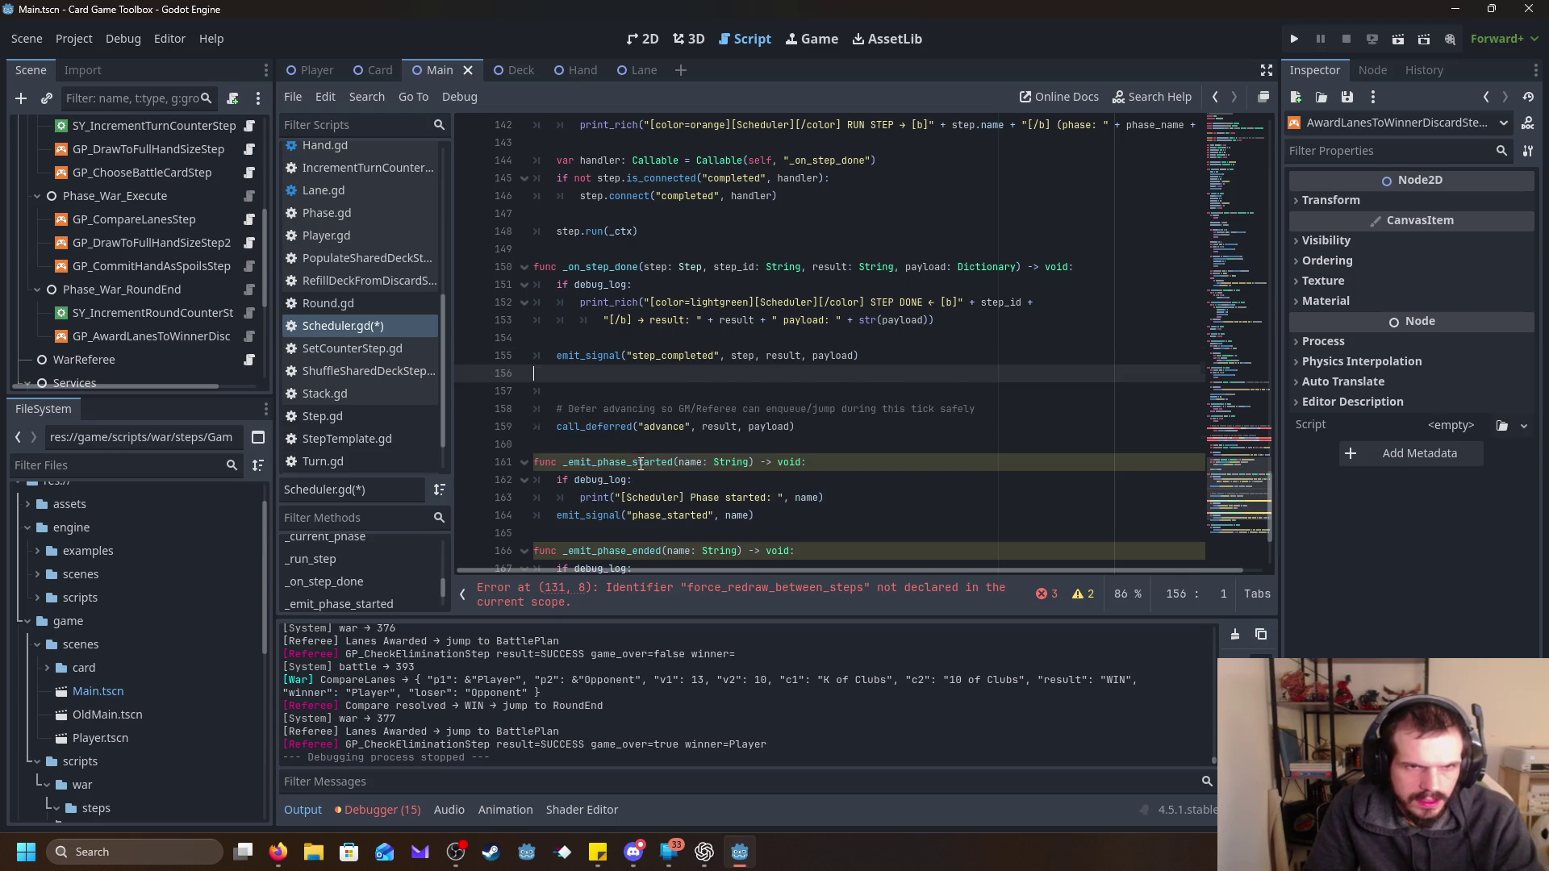
# Replace the old delay exports with pre_step_delay_sec and force_redraw_between_steps exports.
pyautogui.scroll(4, 1046, 375)
pyautogui.scroll(5, 1045, 375)
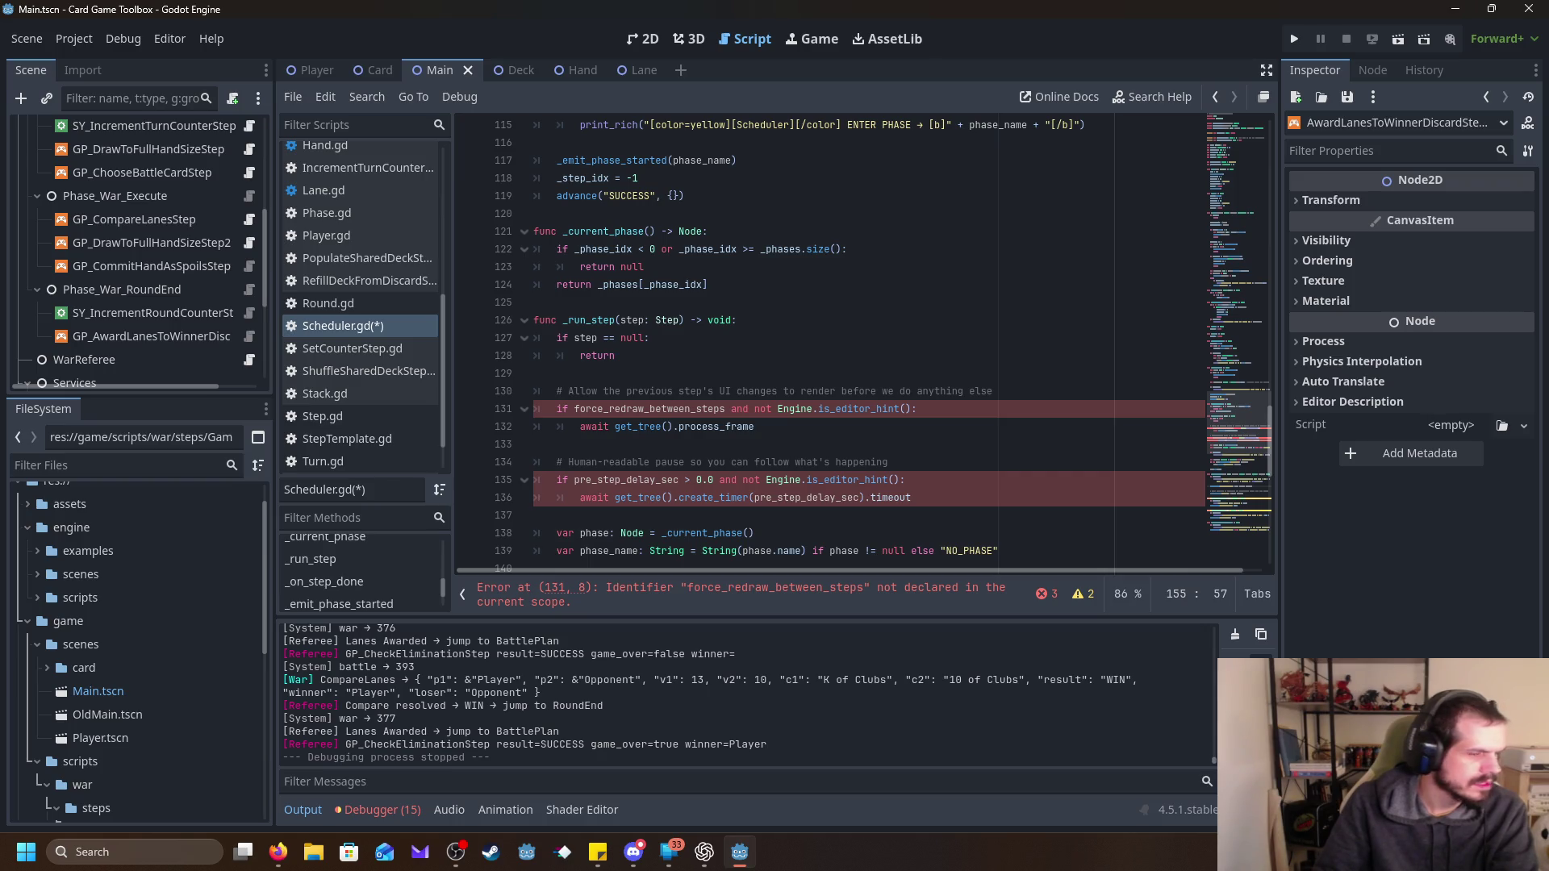
pyautogui.click(732, 600)
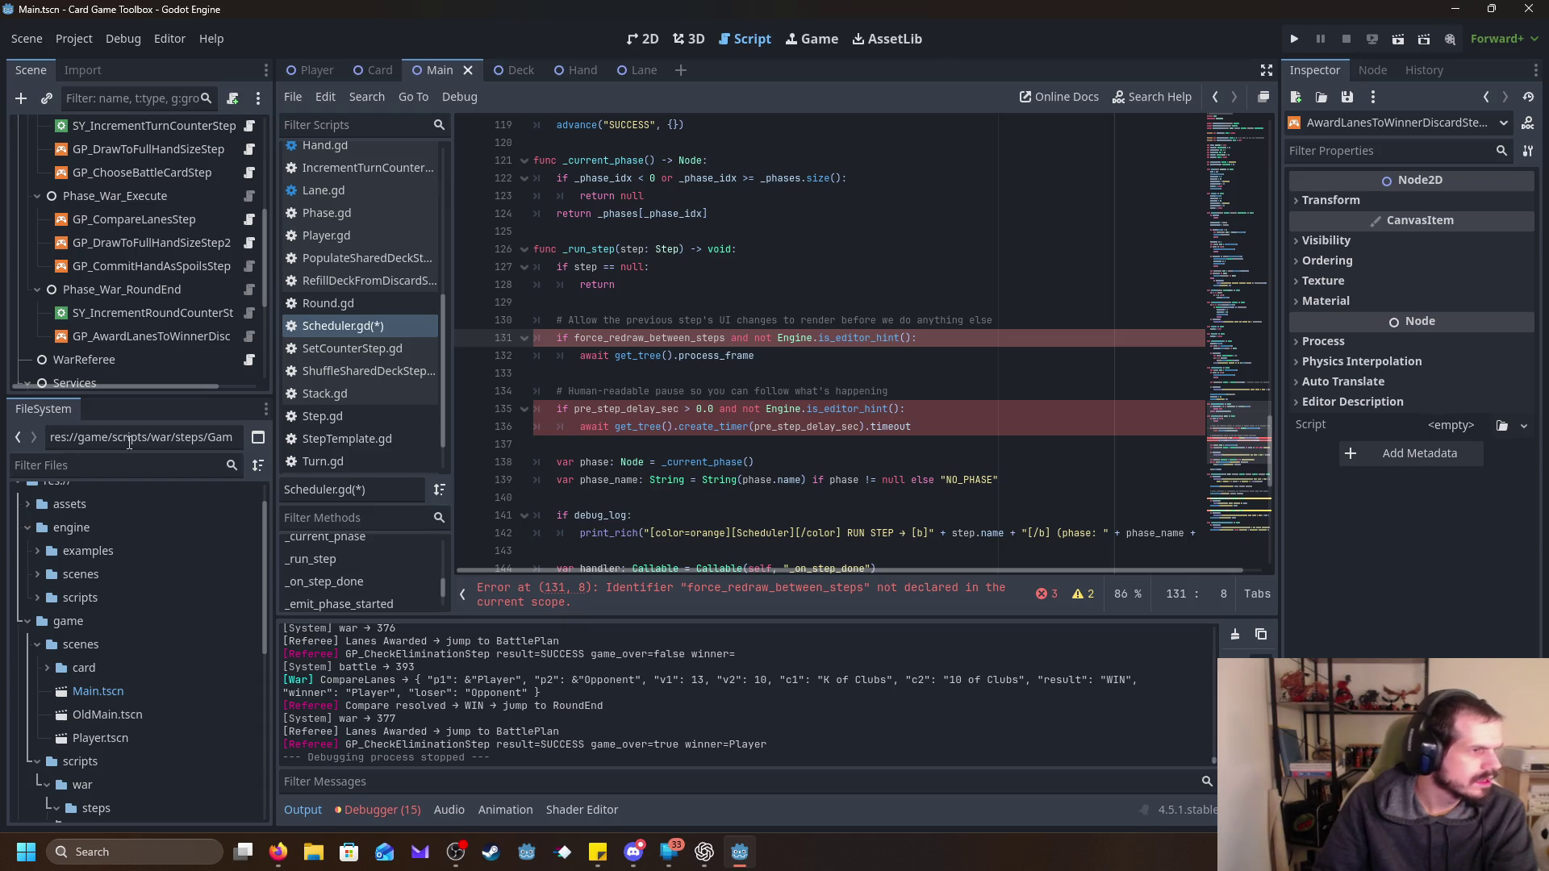
pyautogui.hotkey('alt', 'Tab')
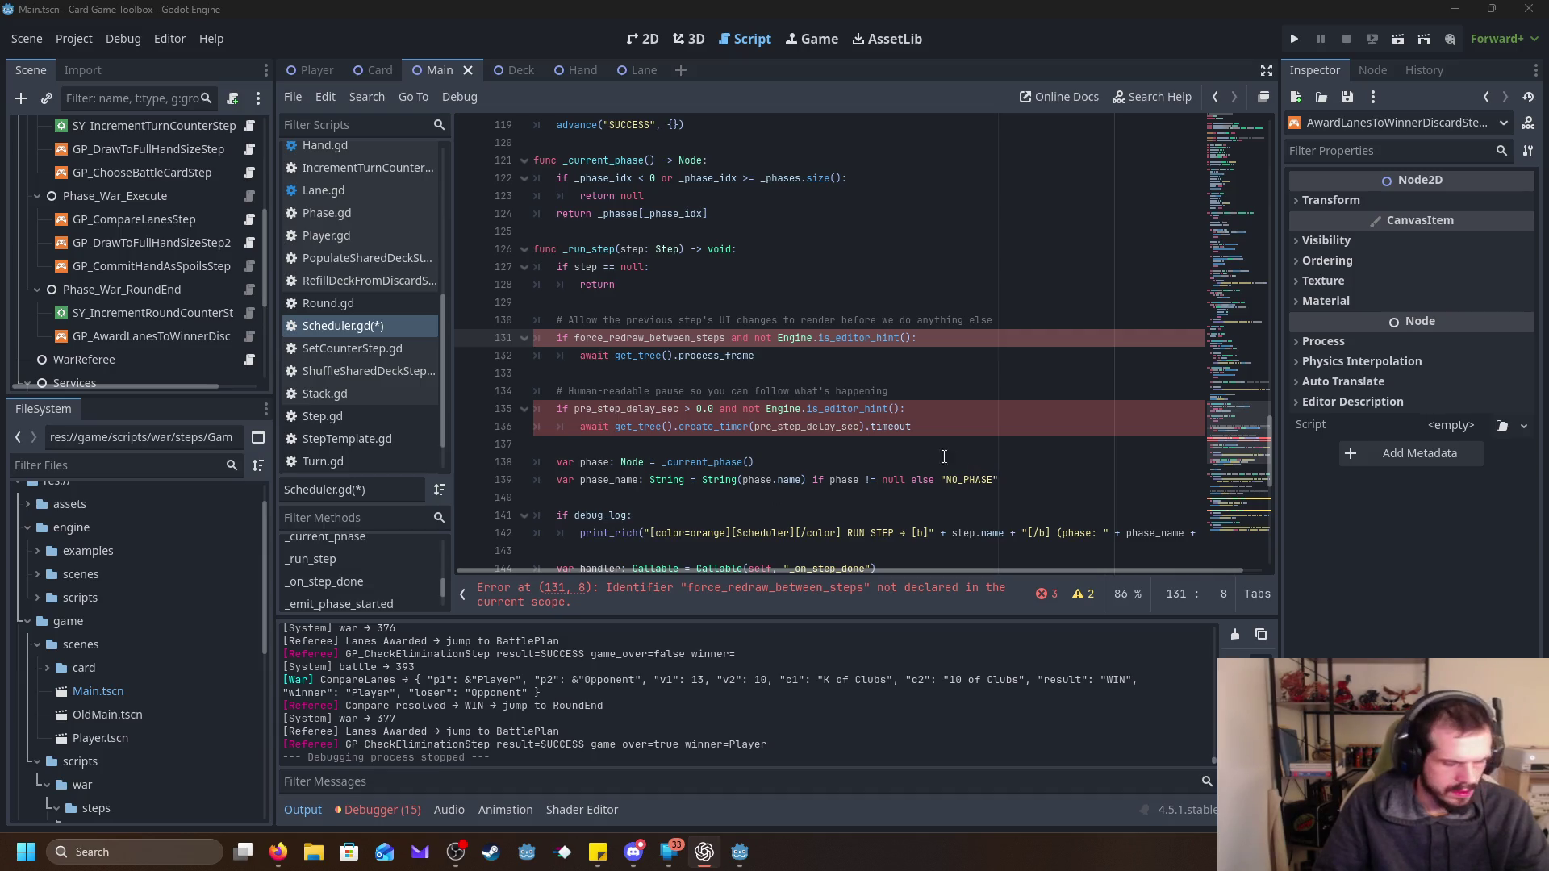
pyautogui.scroll(20, 882, 373)
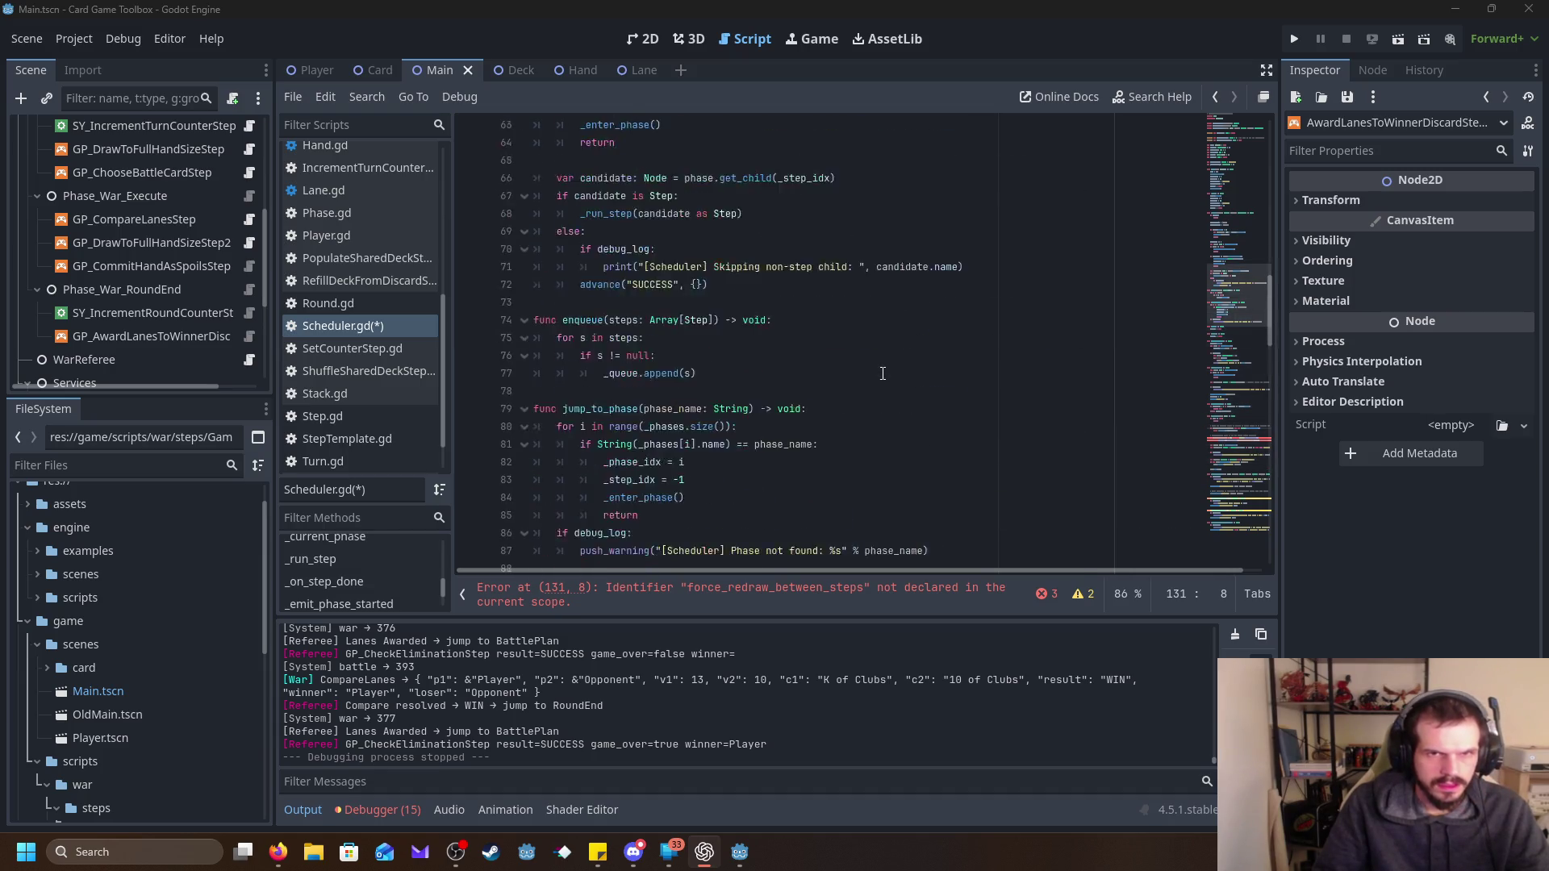
pyautogui.scroll(10, 882, 373)
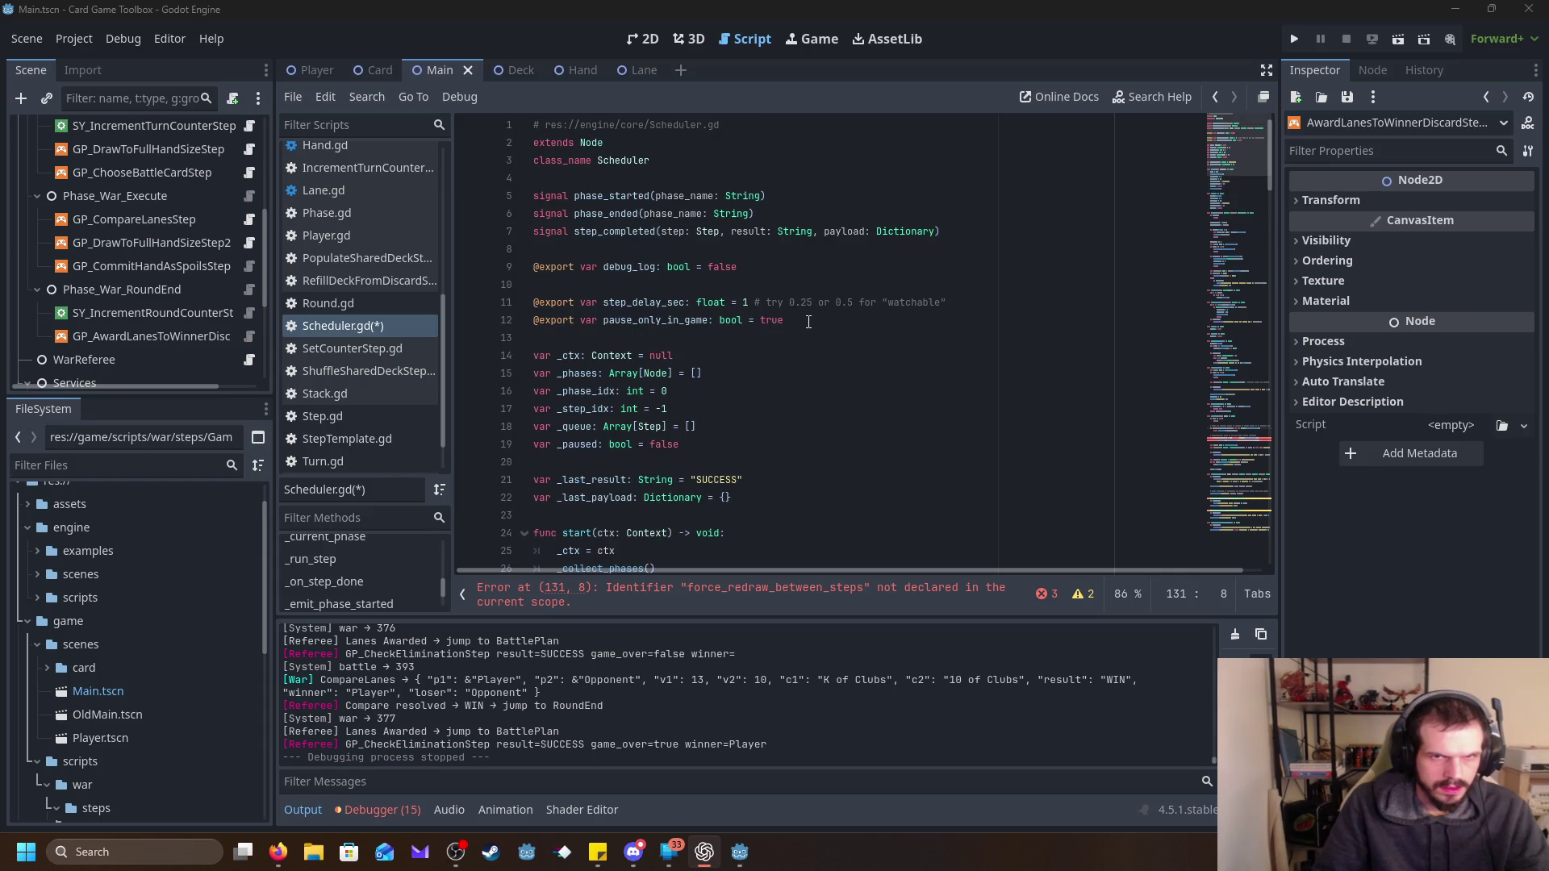
pyautogui.moveTo(809, 322); pyautogui.dragTo(533, 302)
pyautogui.write('@export var pre_step_delay_sec: float = 0.25 # try 0.25-1.0 @export var force_redraw_between_steps: bool = true')
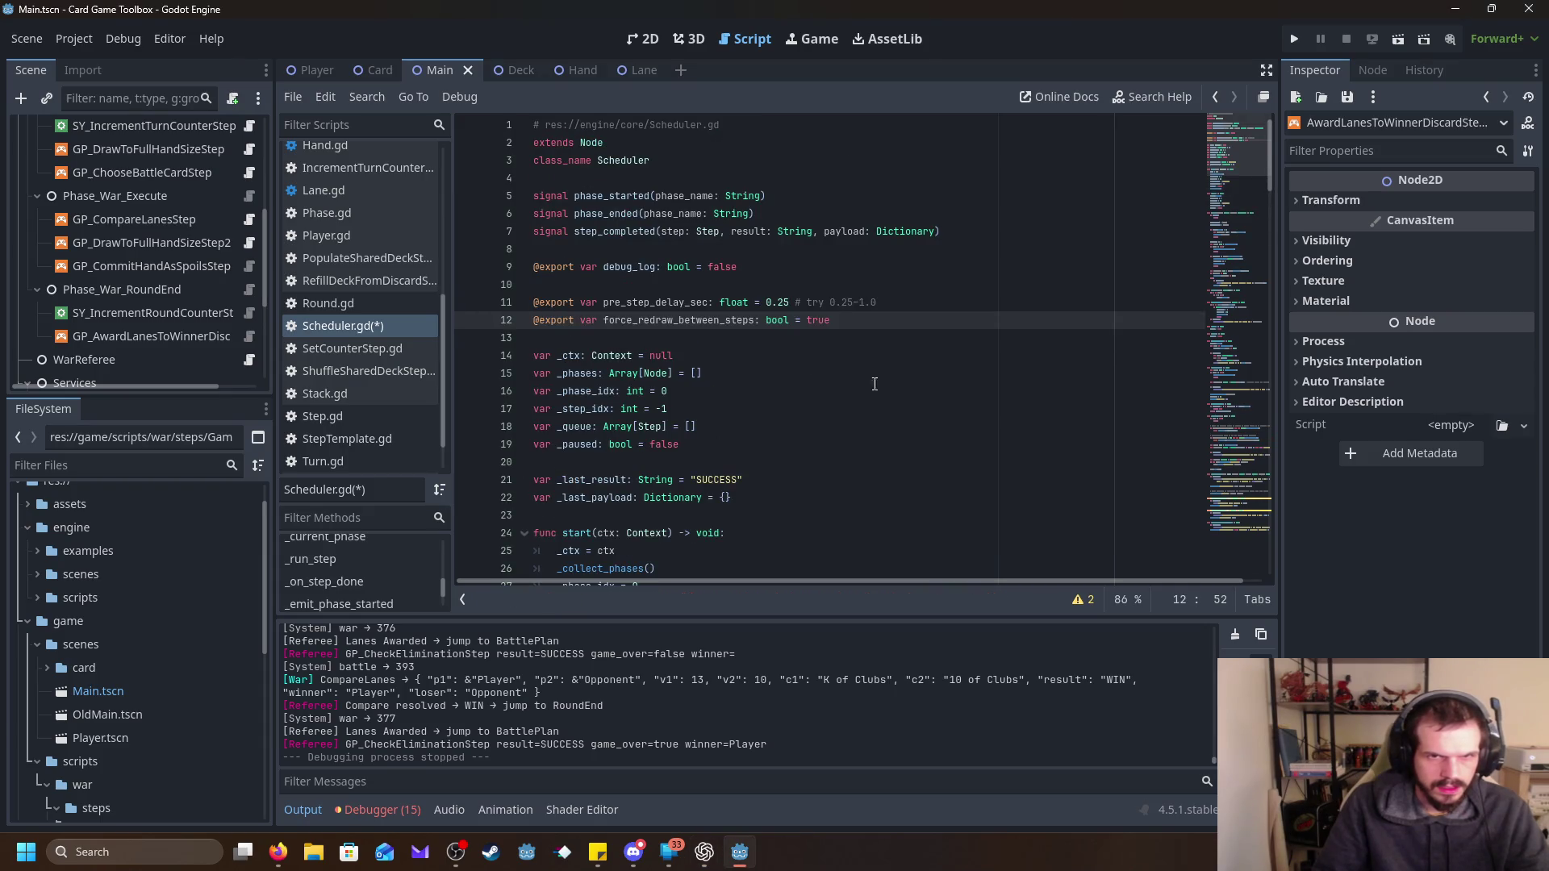
# Paste the updated scheduler functions with phase started/ended emits and launch the game.
pyautogui.click(855, 409)
pyautogui.scroll(-20, 812, 427)
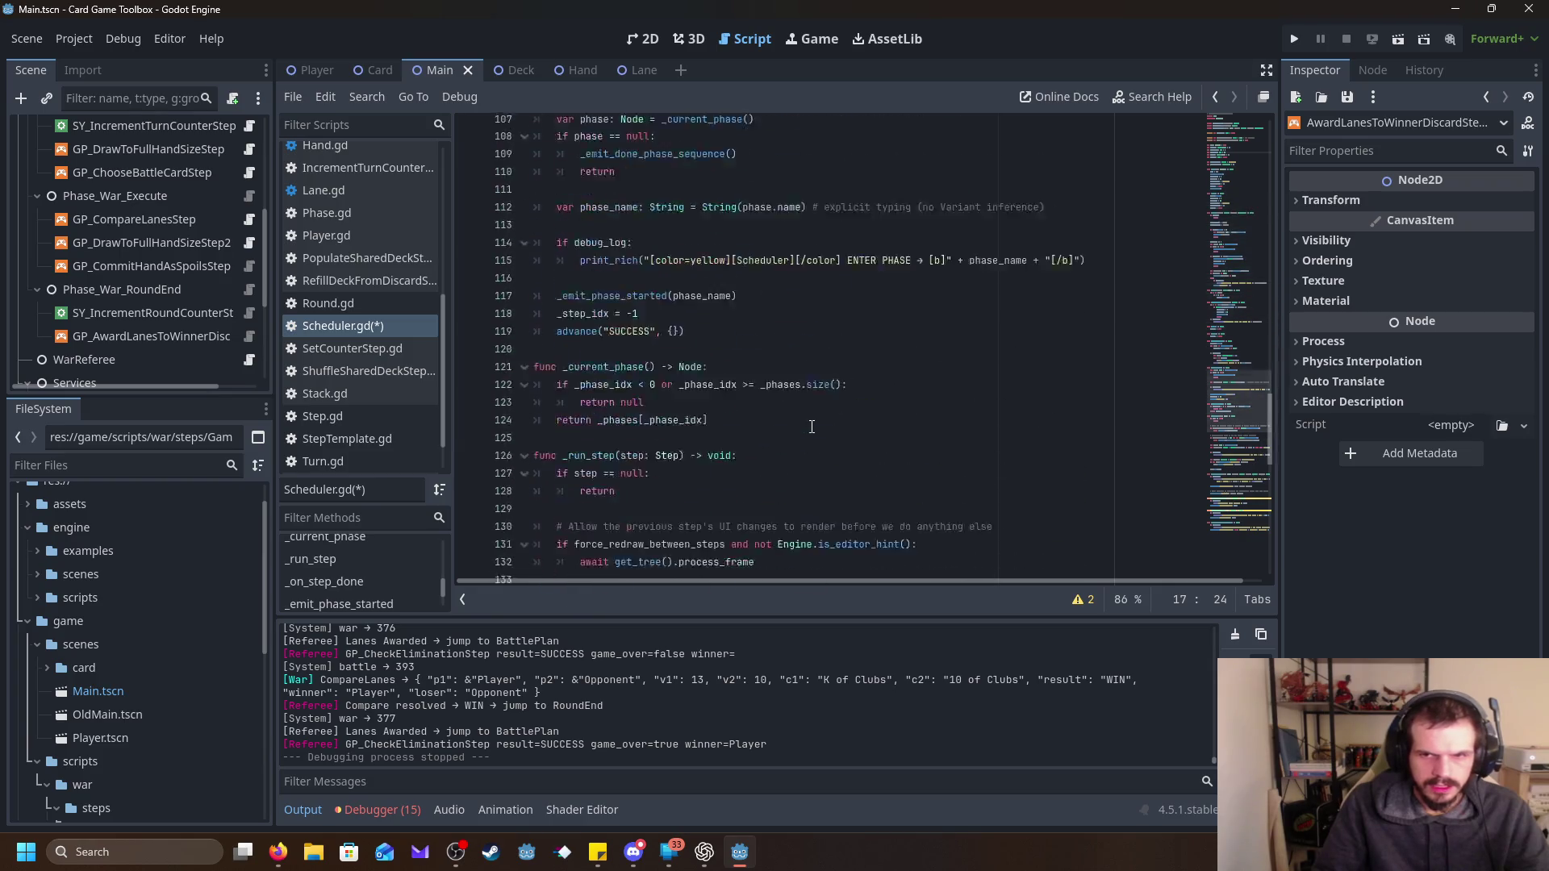
pyautogui.hotkey('ctrl', 'v')
pyautogui.click(1293, 39)
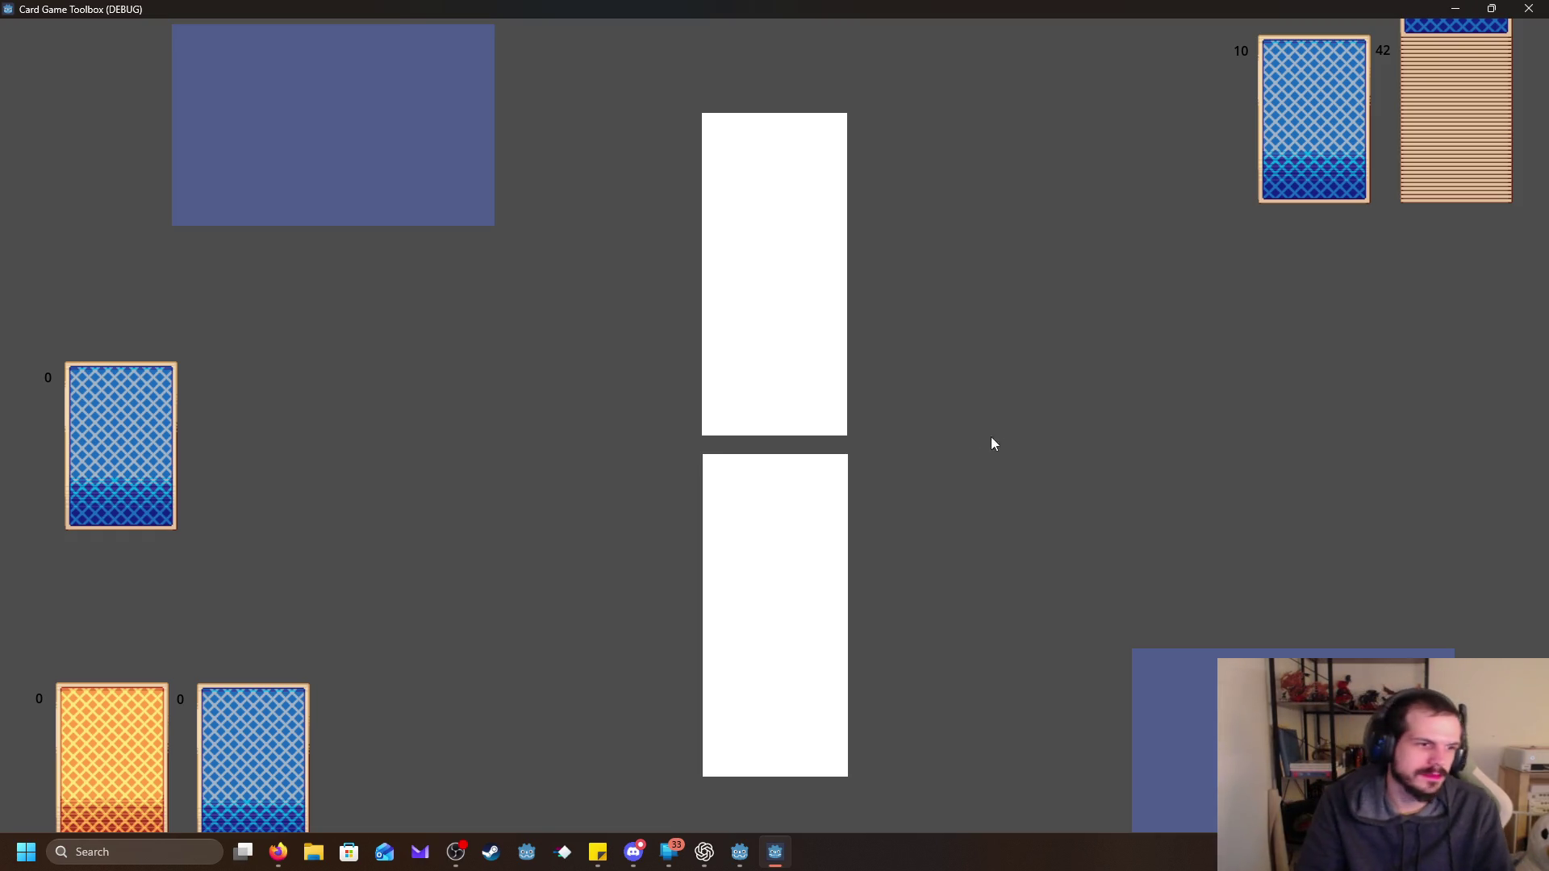
# Close the card game's debug window after the Opponent wins to return to the editor.
pyautogui.click(1543, 7)
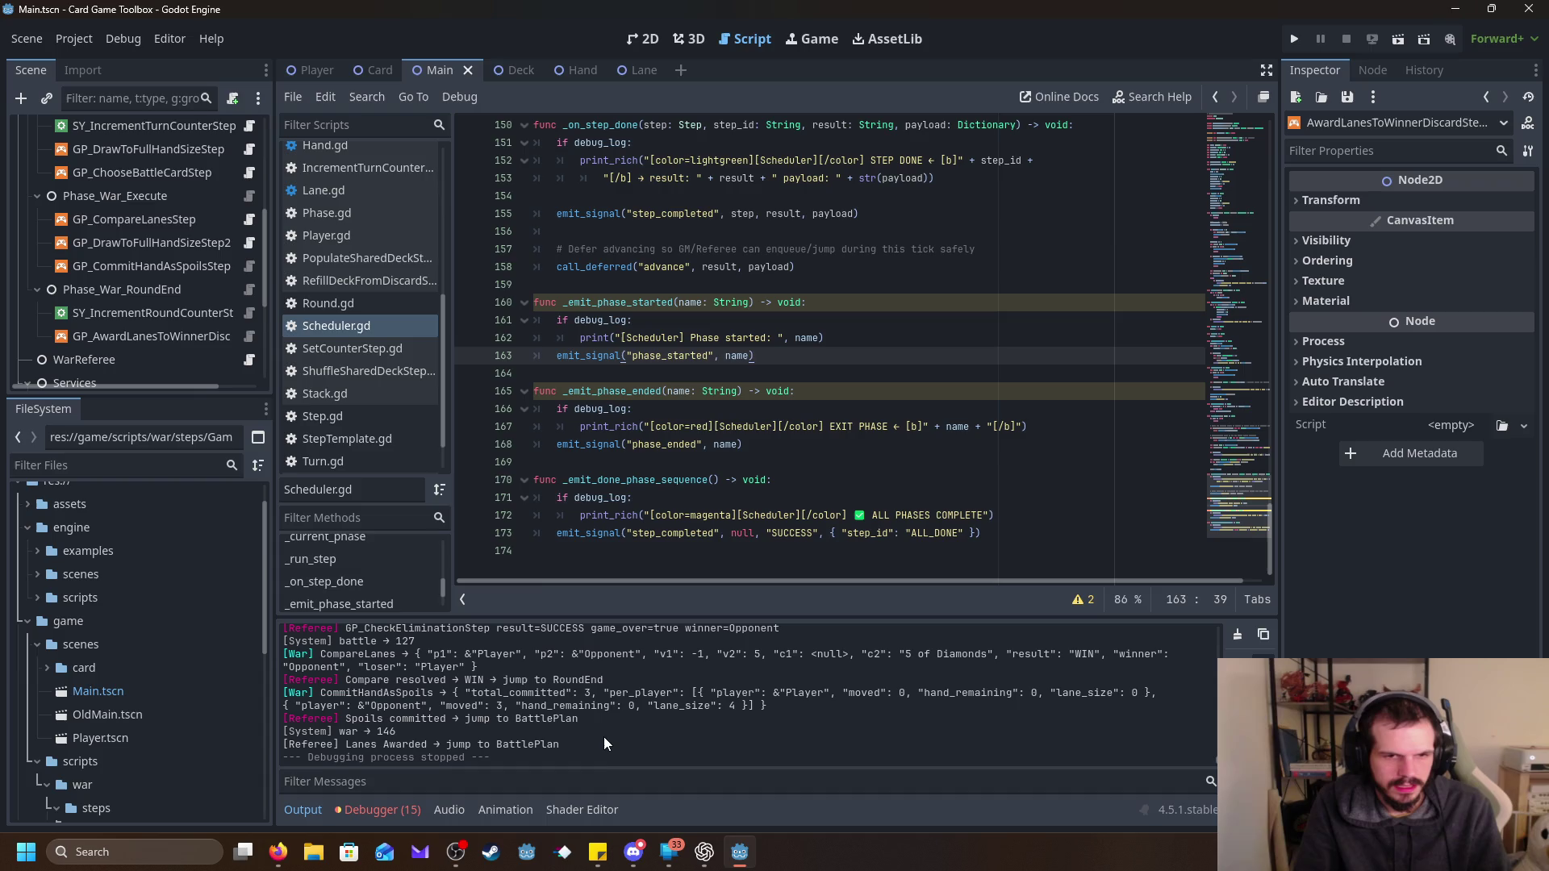
# Relaunch the card game with Run Project.
pyautogui.click(1294, 39)
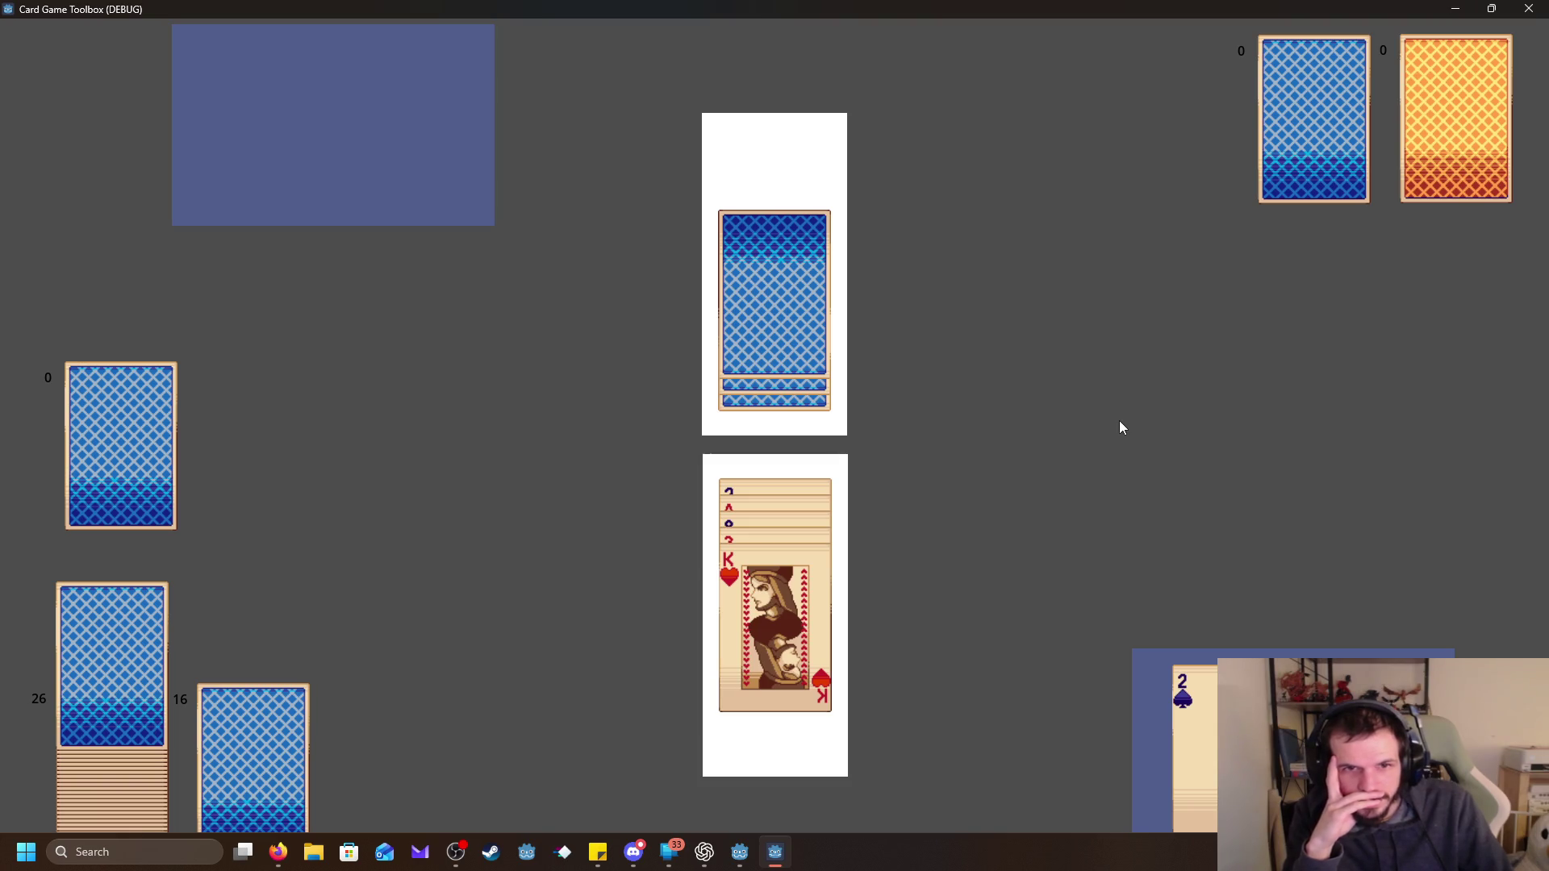
# Bring the editor forward and read the final output lines reporting game_over=true, winner=Player.
pyautogui.click(742, 853)
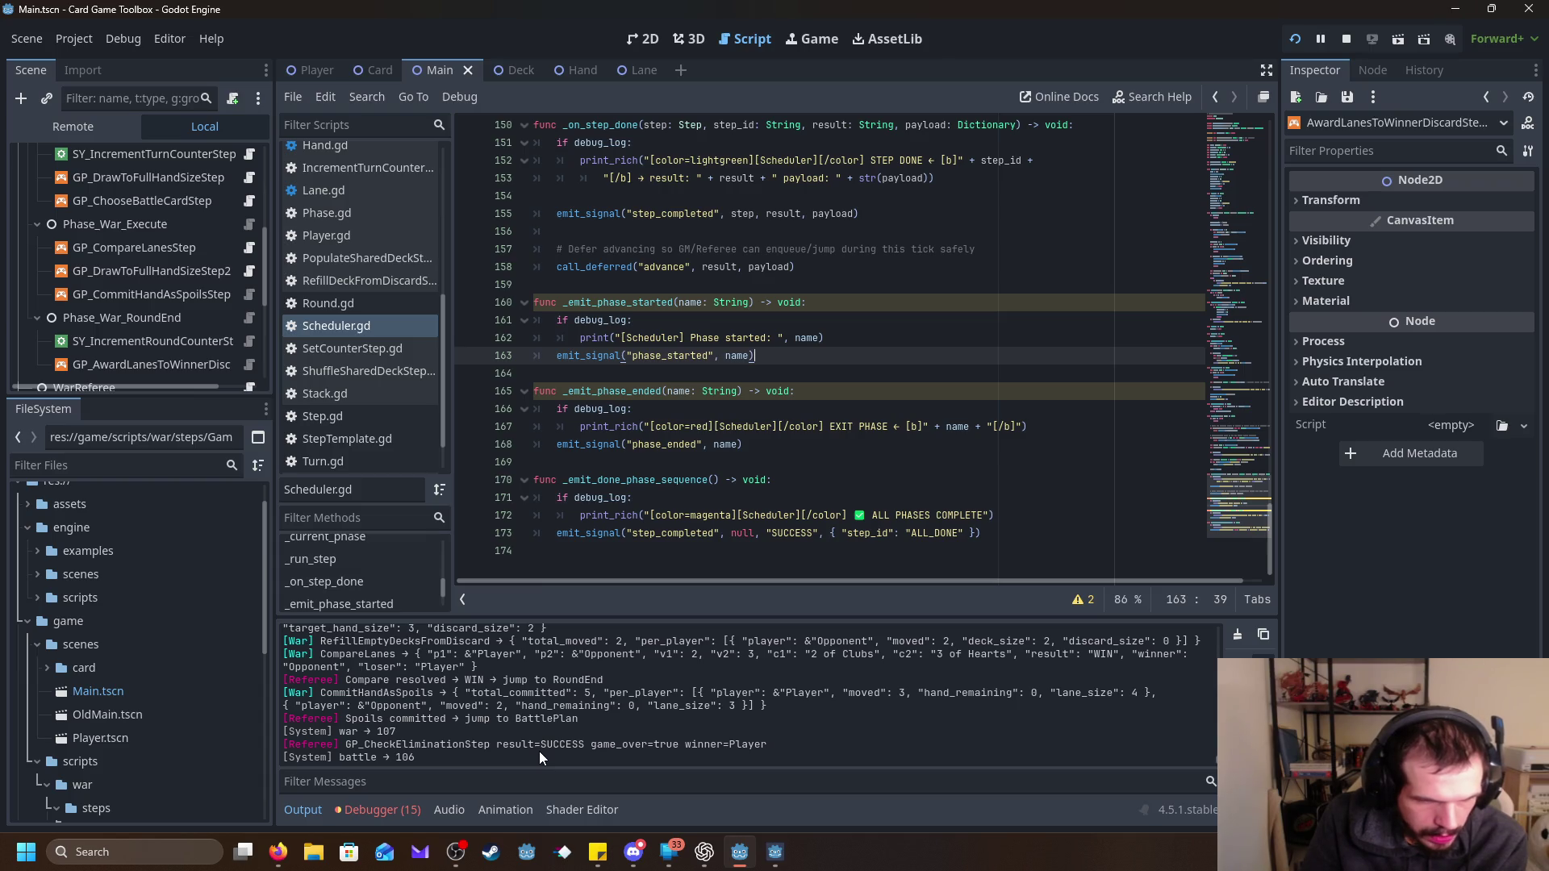
pyautogui.moveTo(799, 740)
pyautogui.mouseDown()
pyautogui.moveTo(306, 758)
pyautogui.moveTo(376, 759)
pyautogui.mouseUp()
pyautogui.click(602, 755)
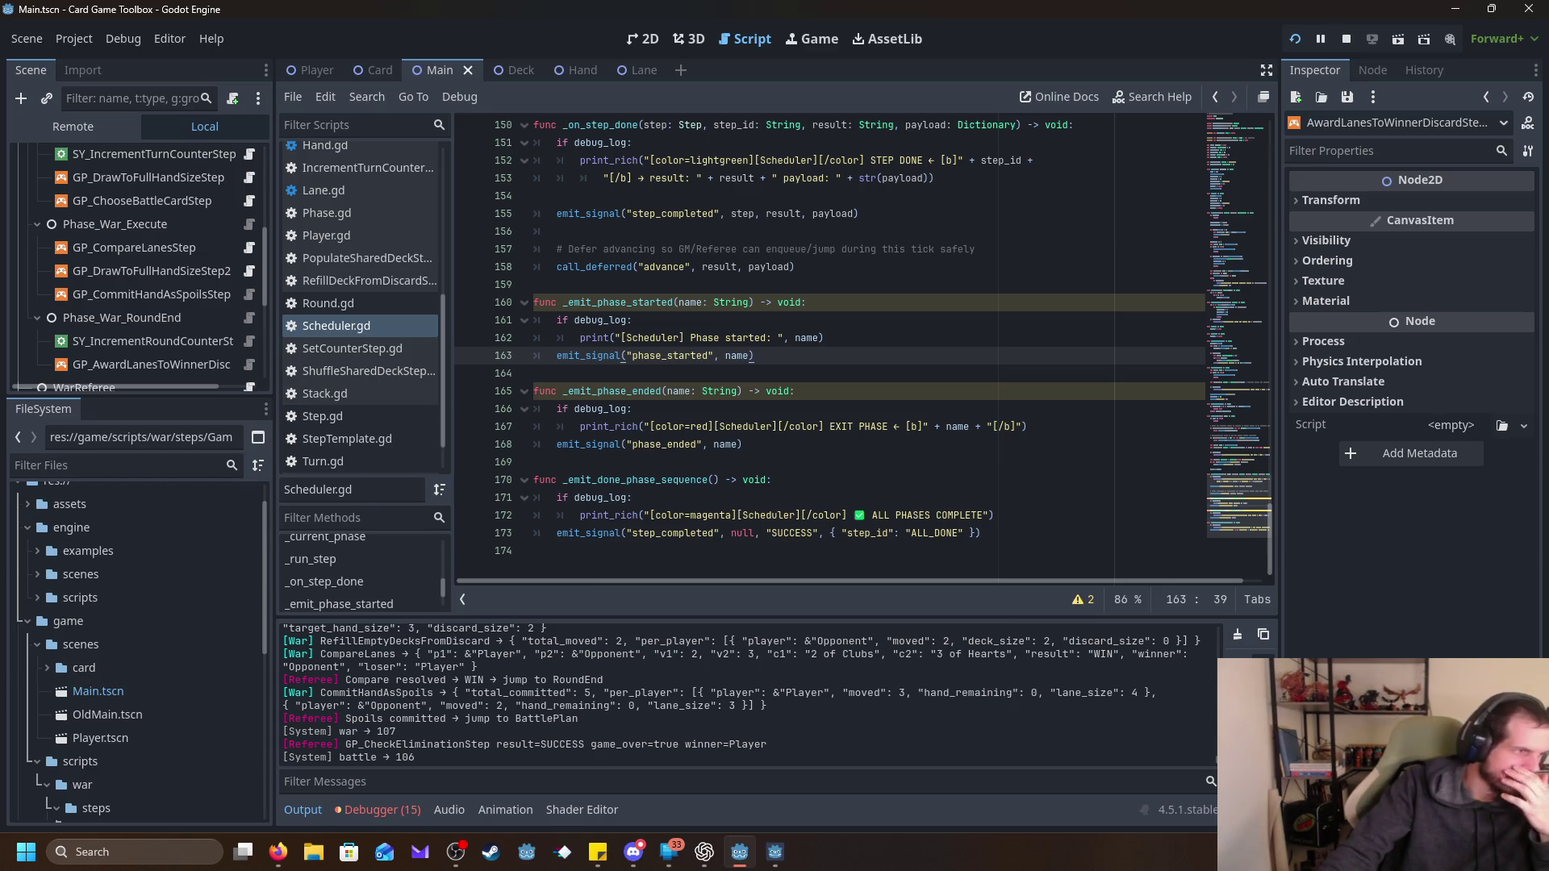
# Change pre_step_delay_sec in Scheduler.gd from 0.25 to 0.5.
pyautogui.scroll(13, 966, 351)
pyautogui.scroll(20, 966, 352)
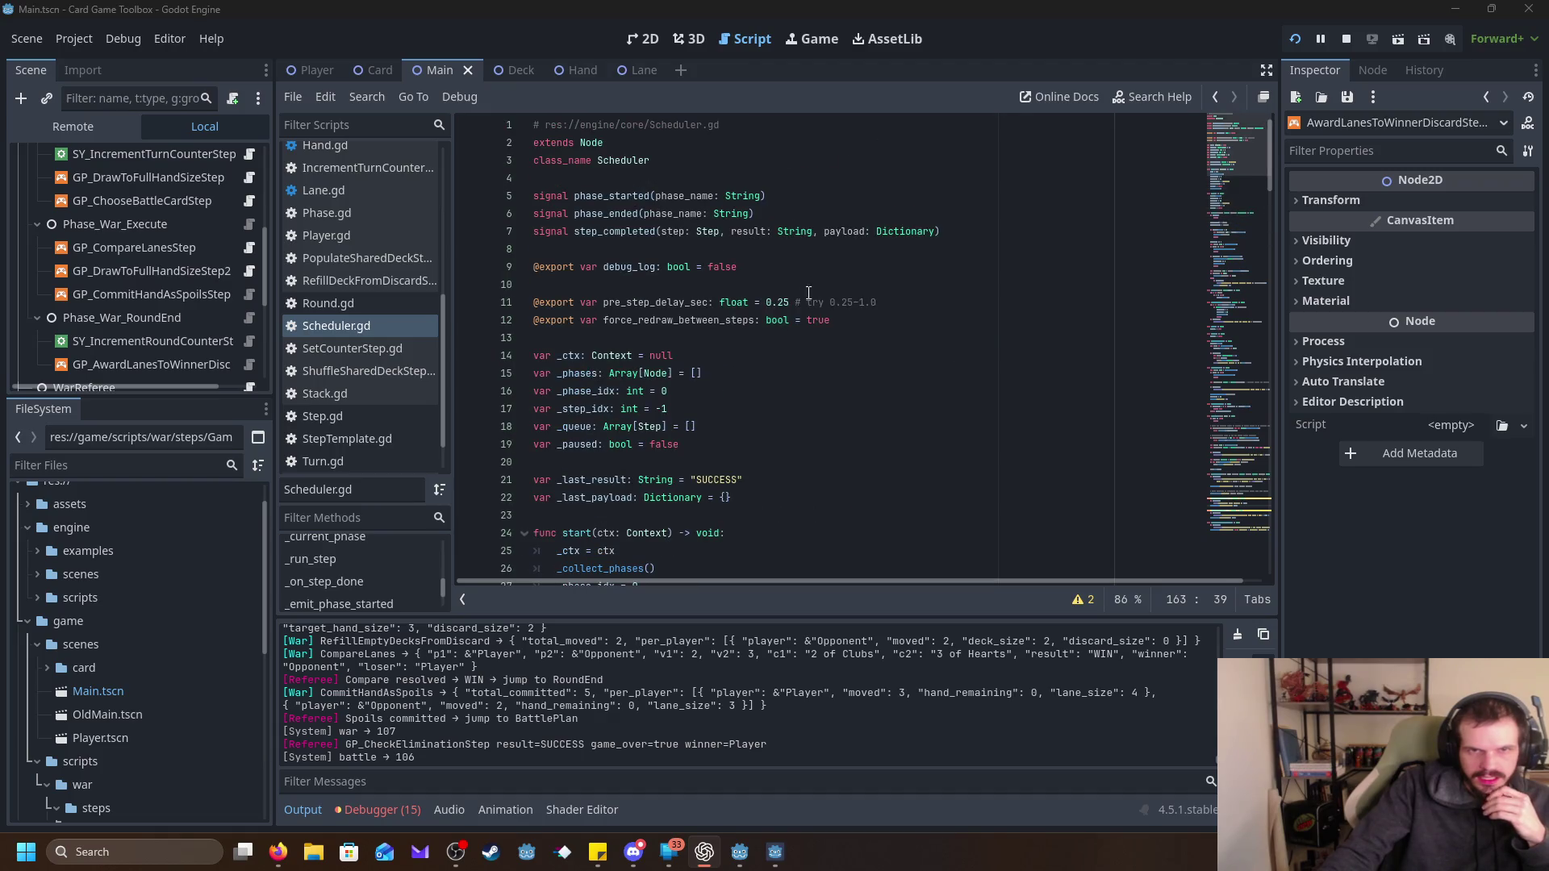
pyautogui.click(788, 301)
pyautogui.press('BackSpace')
pyautogui.press('BackSpace')
pyautogui.write('5')
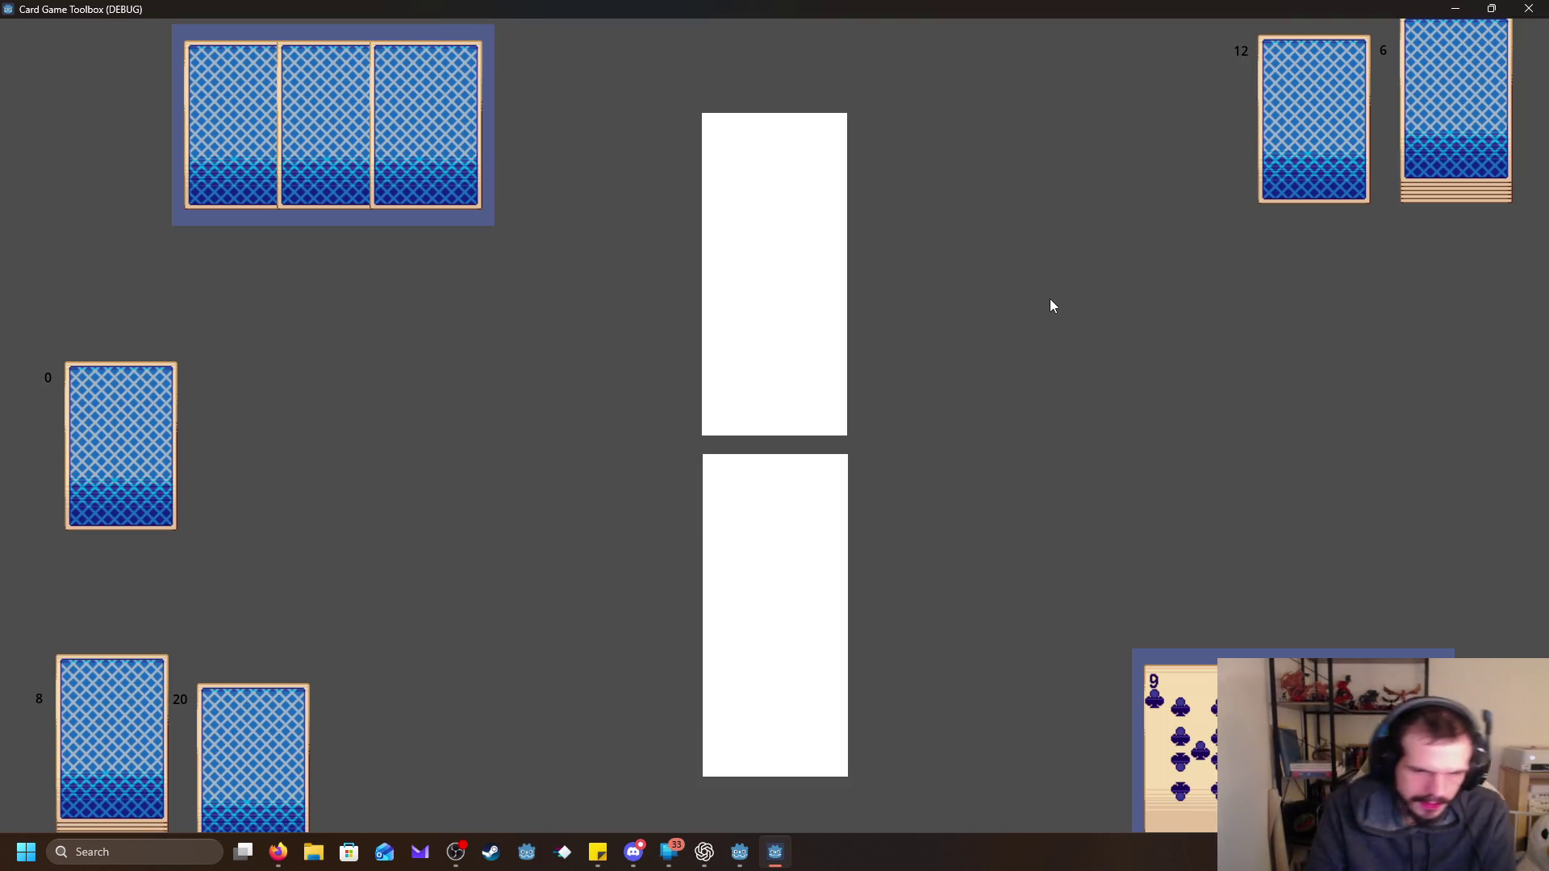
# Bring the Godot editor showing Scheduler.gd in front of the running card game.
pyautogui.click(739, 852)
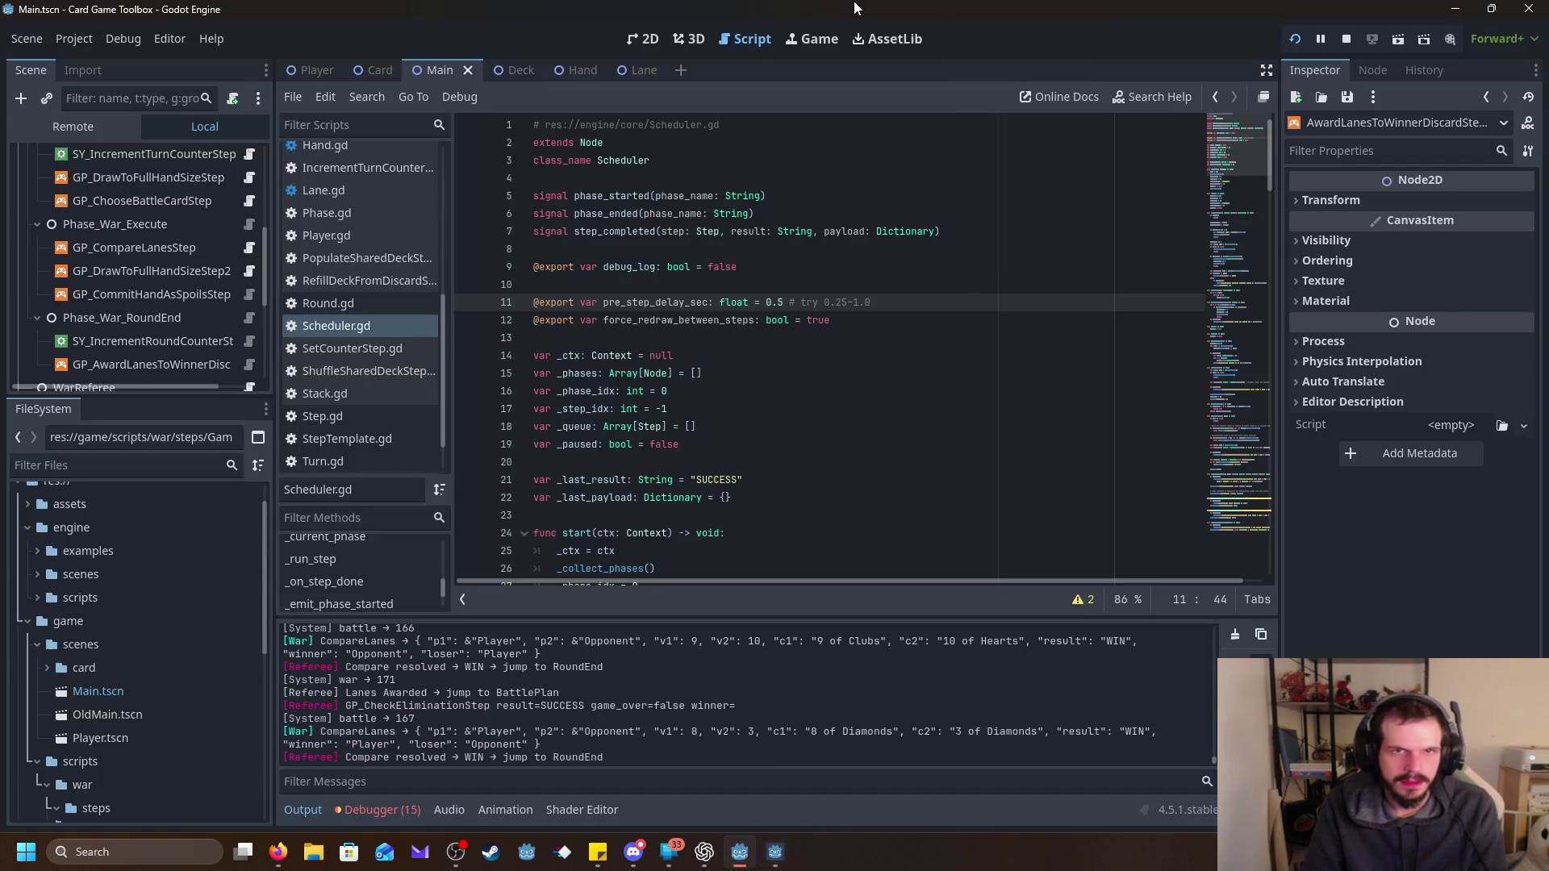
# Let the game play to the end, then maximize the editor and enlarge its output log.
pyautogui.click(762, 76)
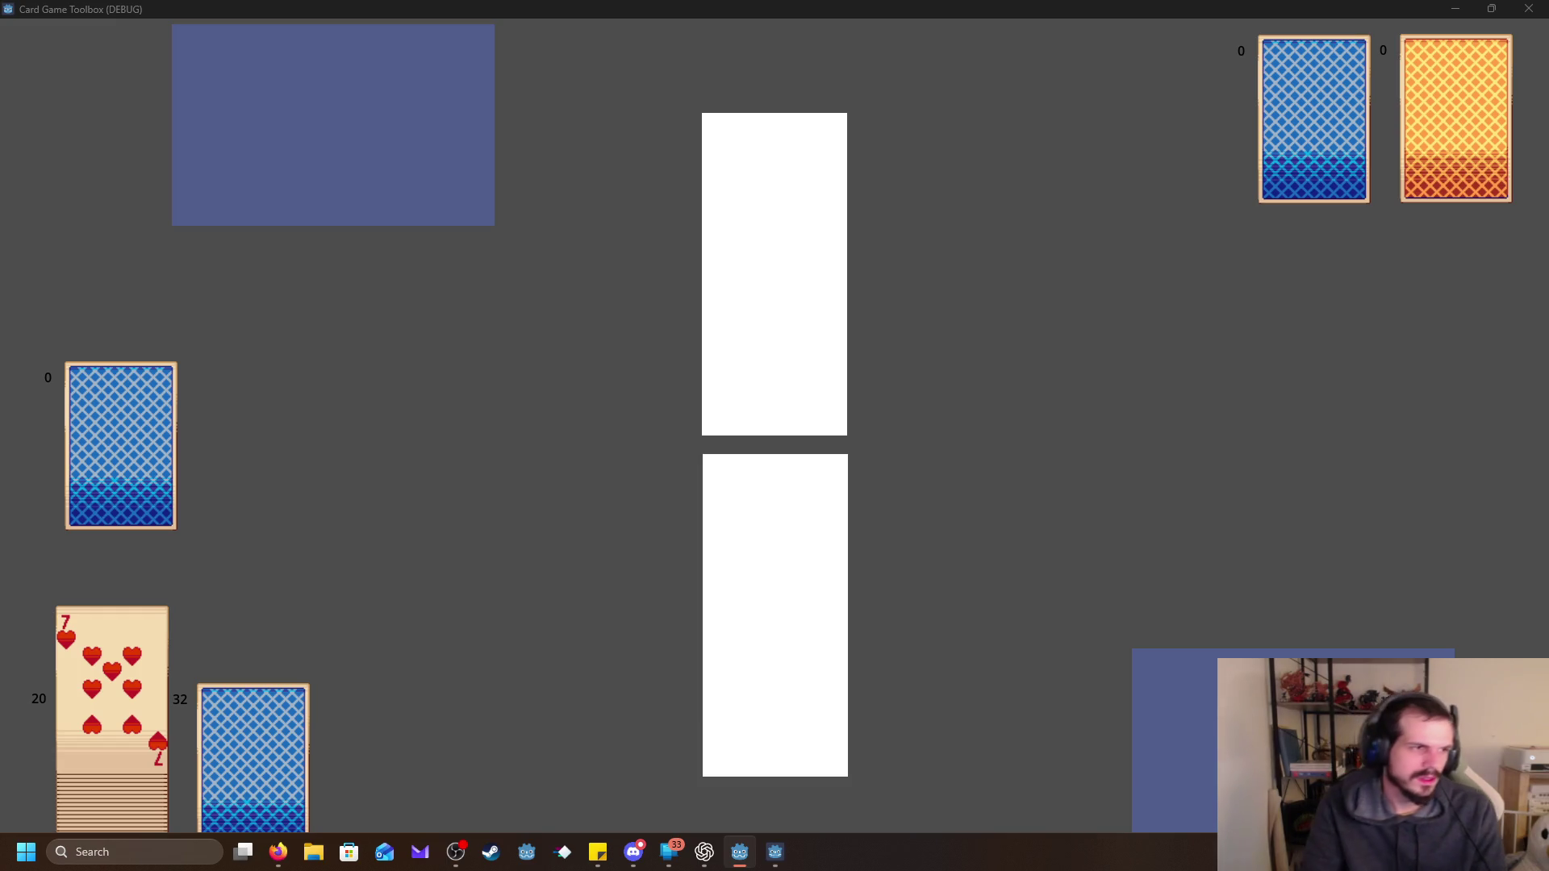
pyautogui.hotkey('alt', 'Tab')
pyautogui.moveTo(1416, 5)
pyautogui.mouseDown()
pyautogui.moveTo(1390, 36)
pyautogui.moveTo(1388, 1)
pyautogui.mouseUp()
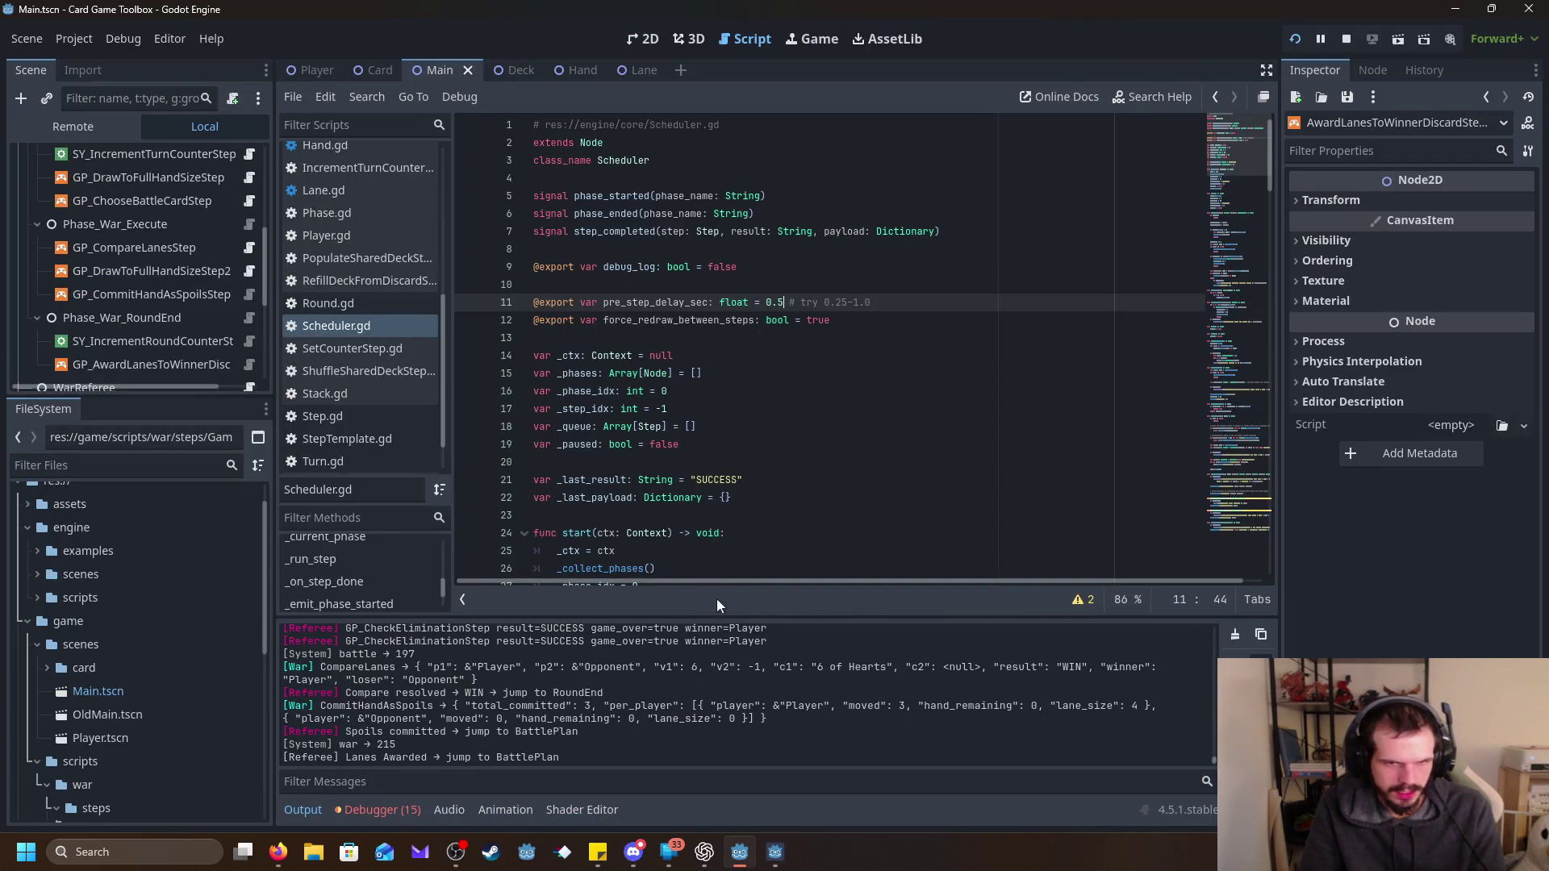
pyautogui.moveTo(741, 616); pyautogui.dragTo(795, 301)
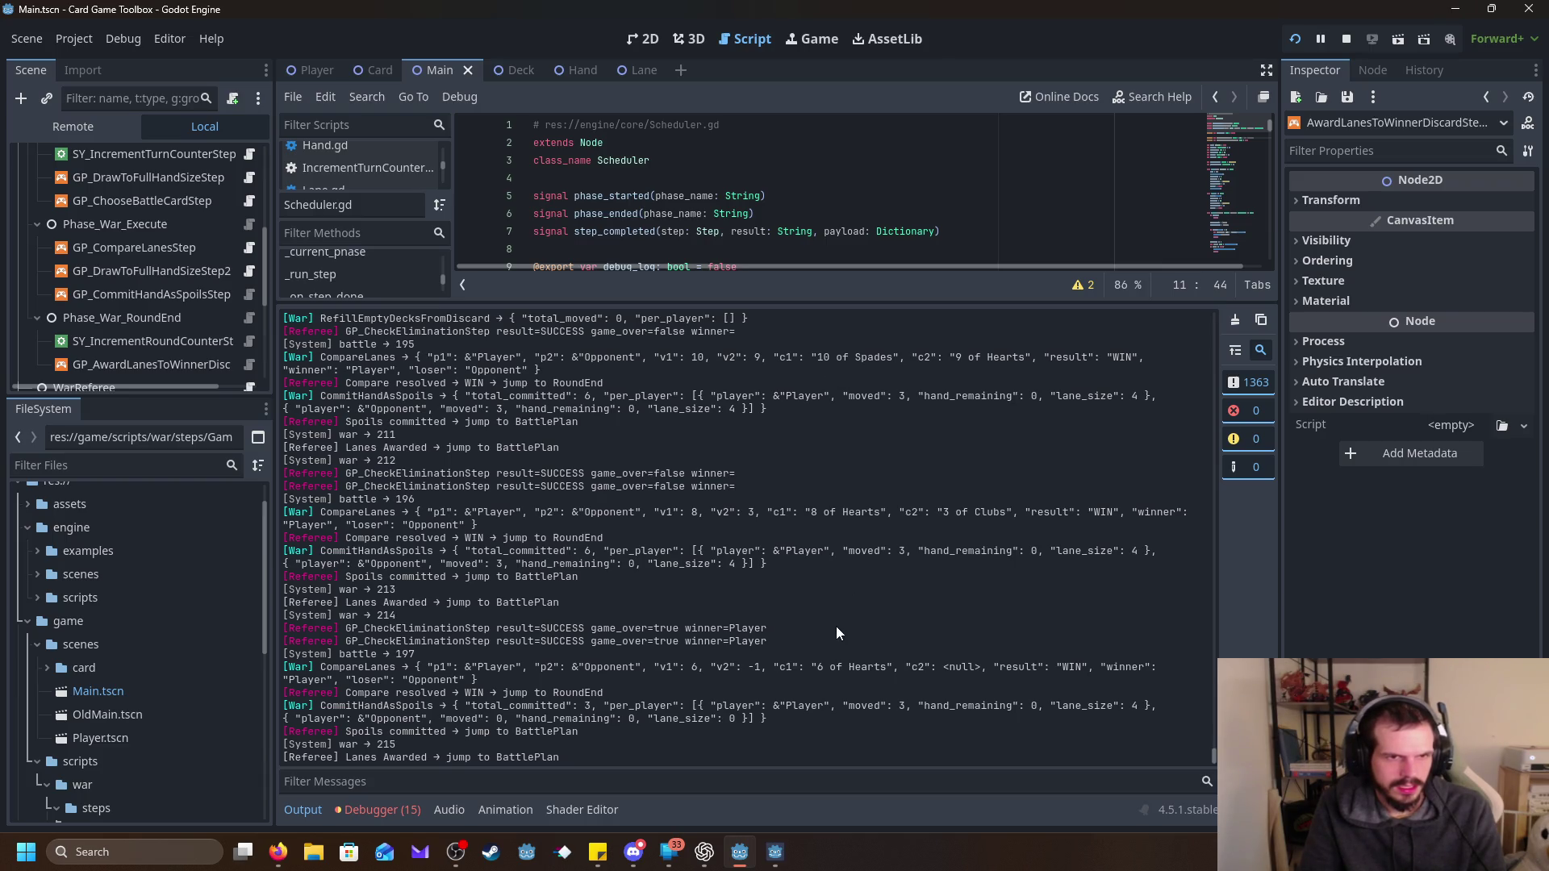
# Scroll the output log and inspect the jump to RoundEnd entry near war 215.
pyautogui.scroll(2, 835, 633)
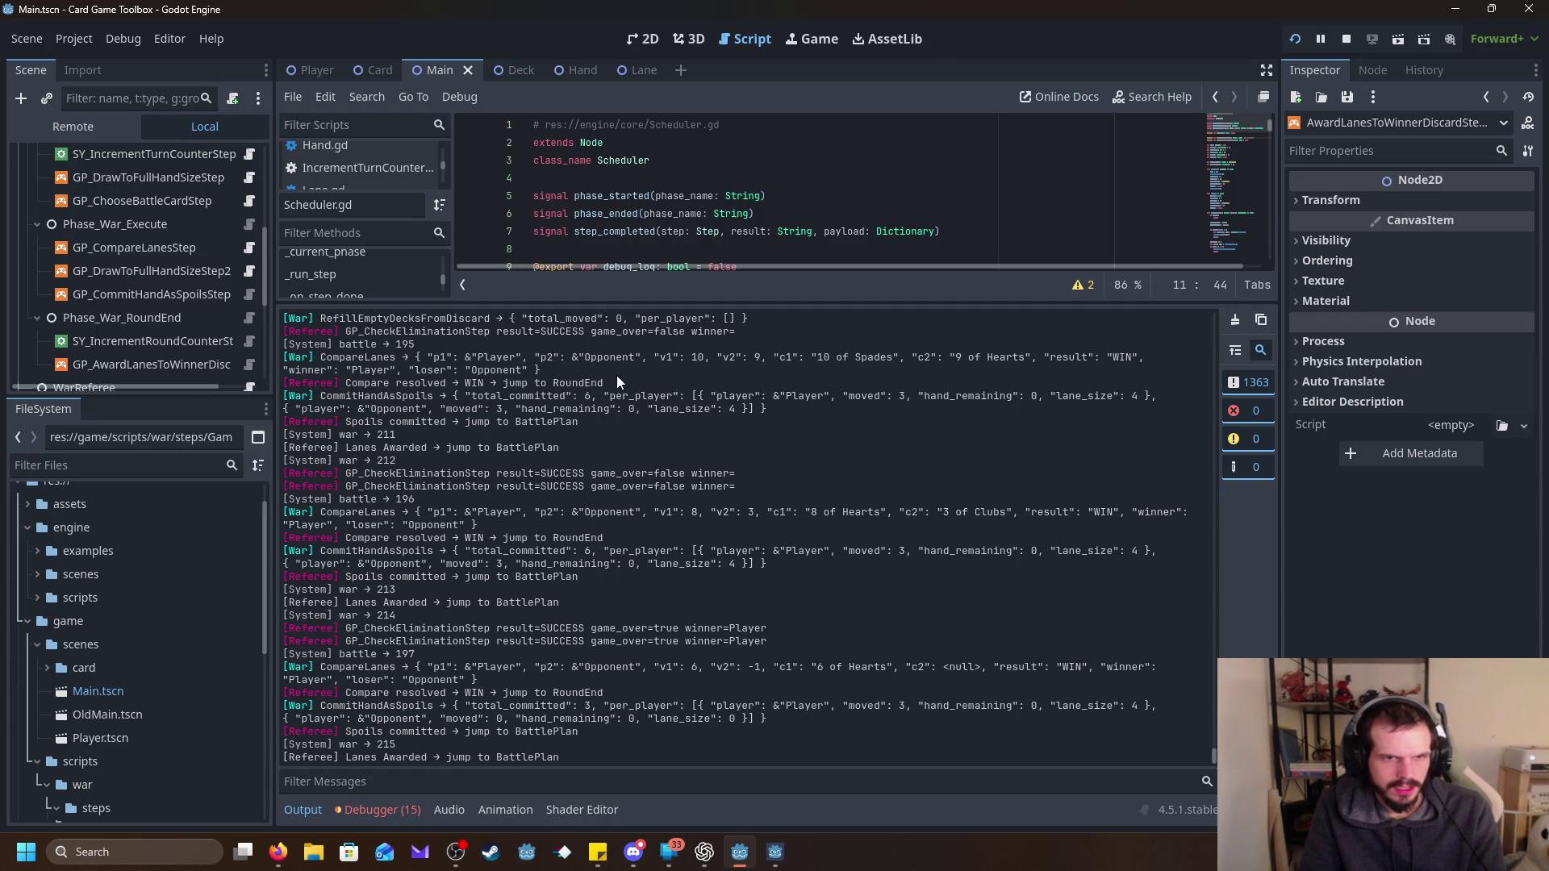
pyautogui.moveTo(604, 382); pyautogui.dragTo(503, 384)
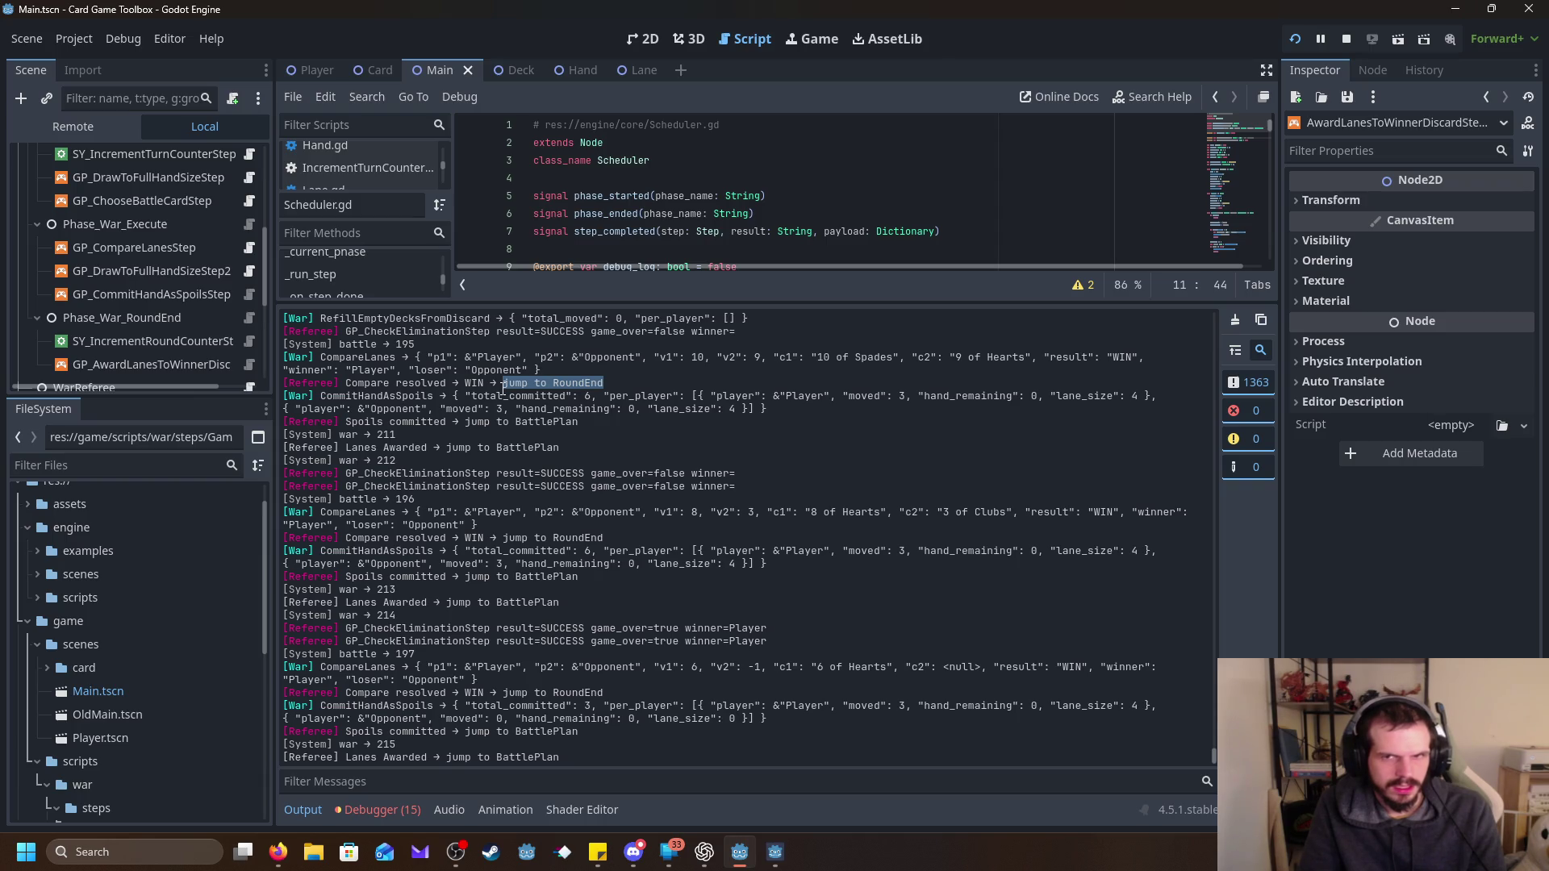
pyautogui.click(653, 385)
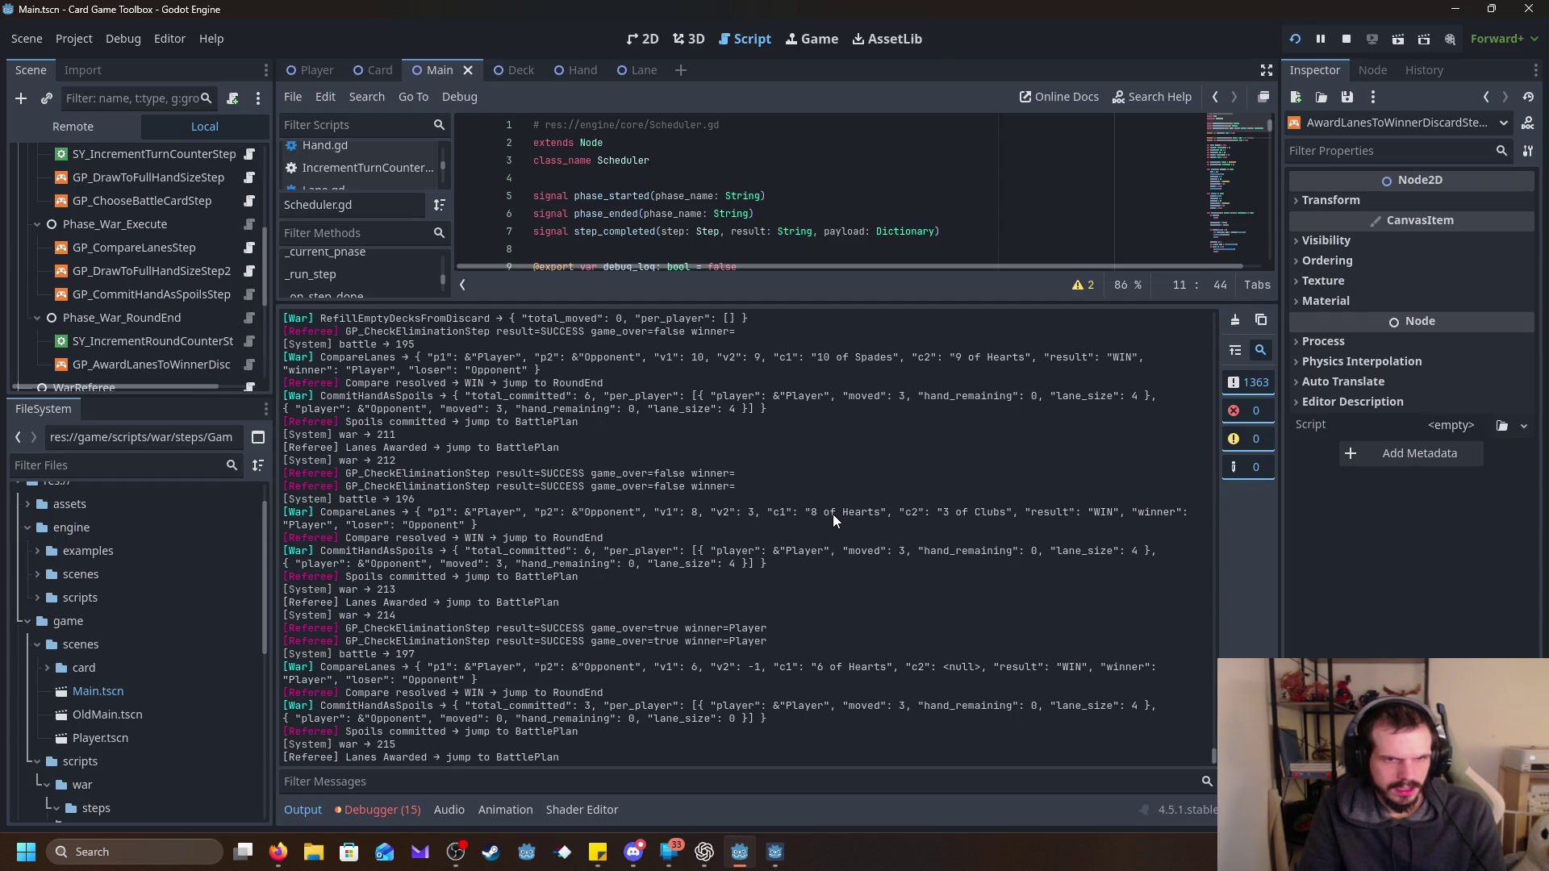
pyautogui.scroll(10, 832, 515)
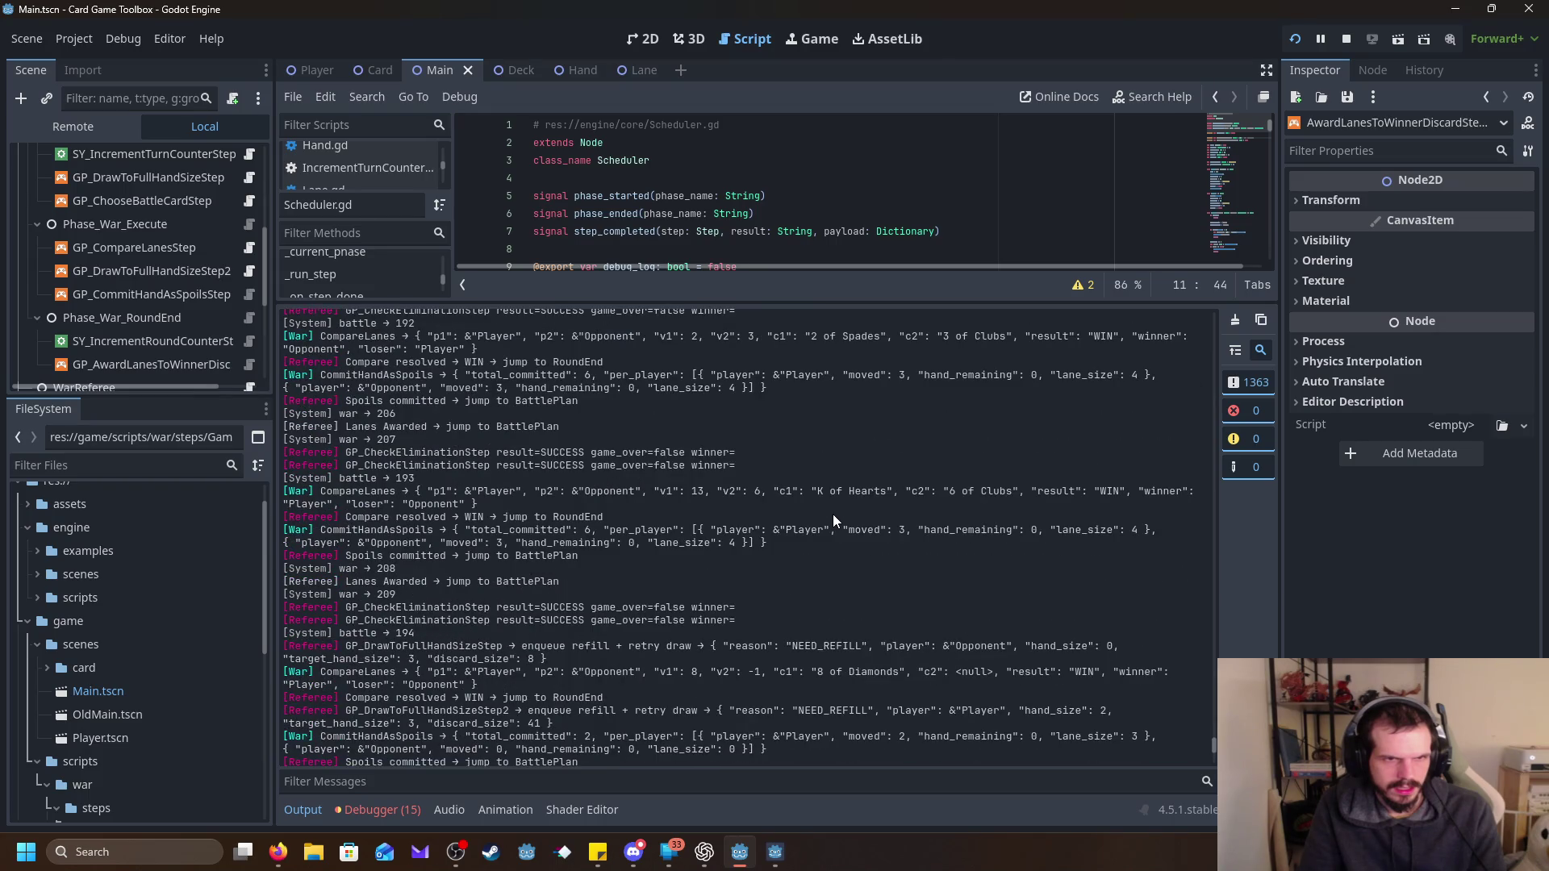
pyautogui.scroll(10, 833, 515)
pyautogui.scroll(8, 833, 520)
pyautogui.scroll(10, 834, 516)
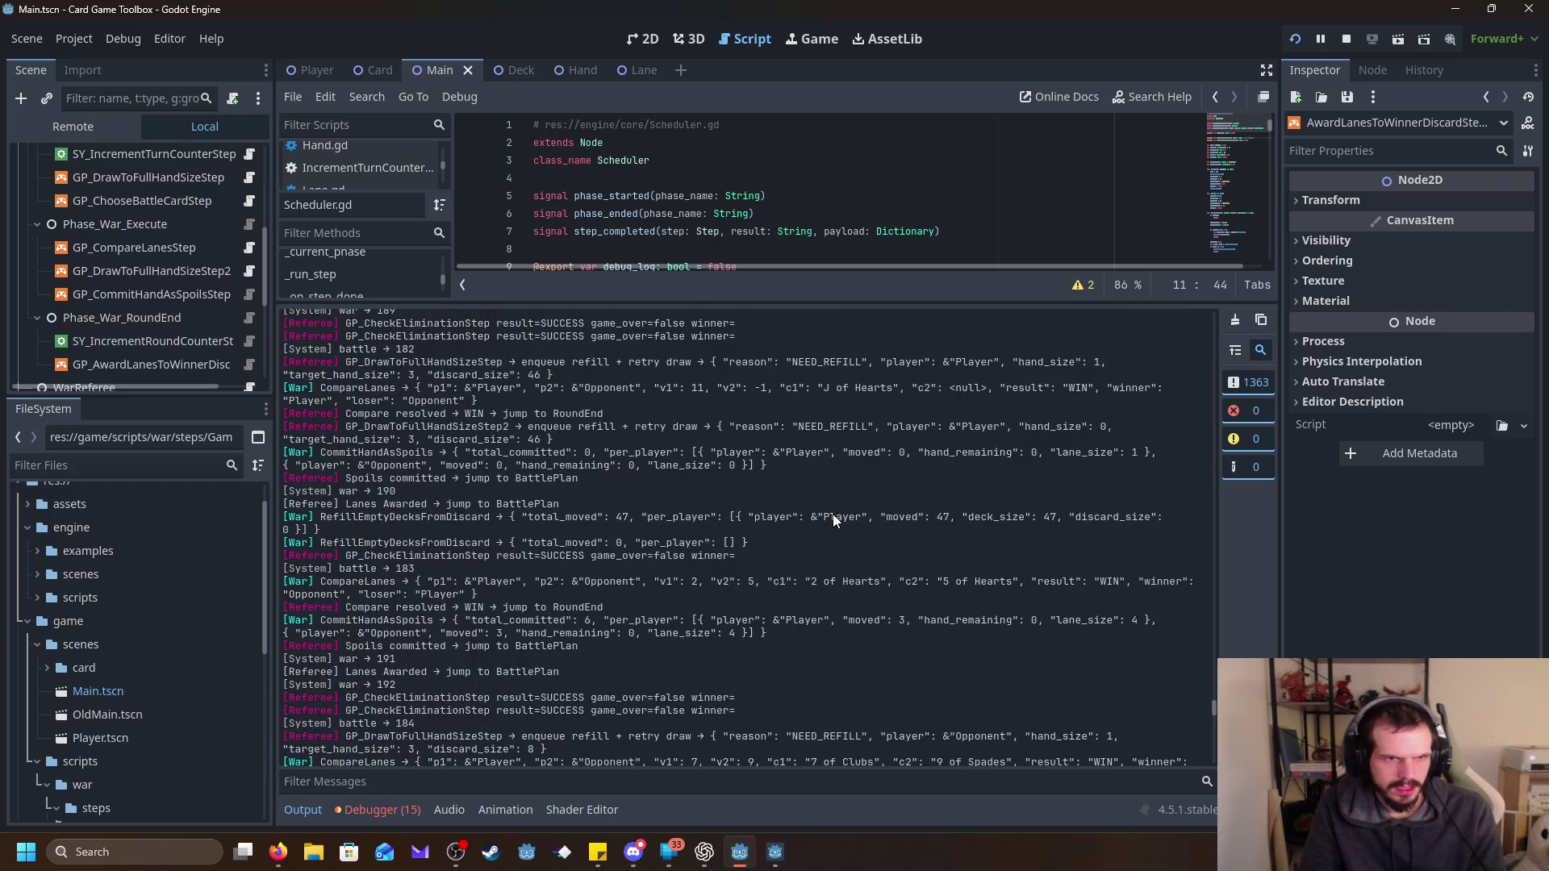
pyautogui.scroll(10, 833, 517)
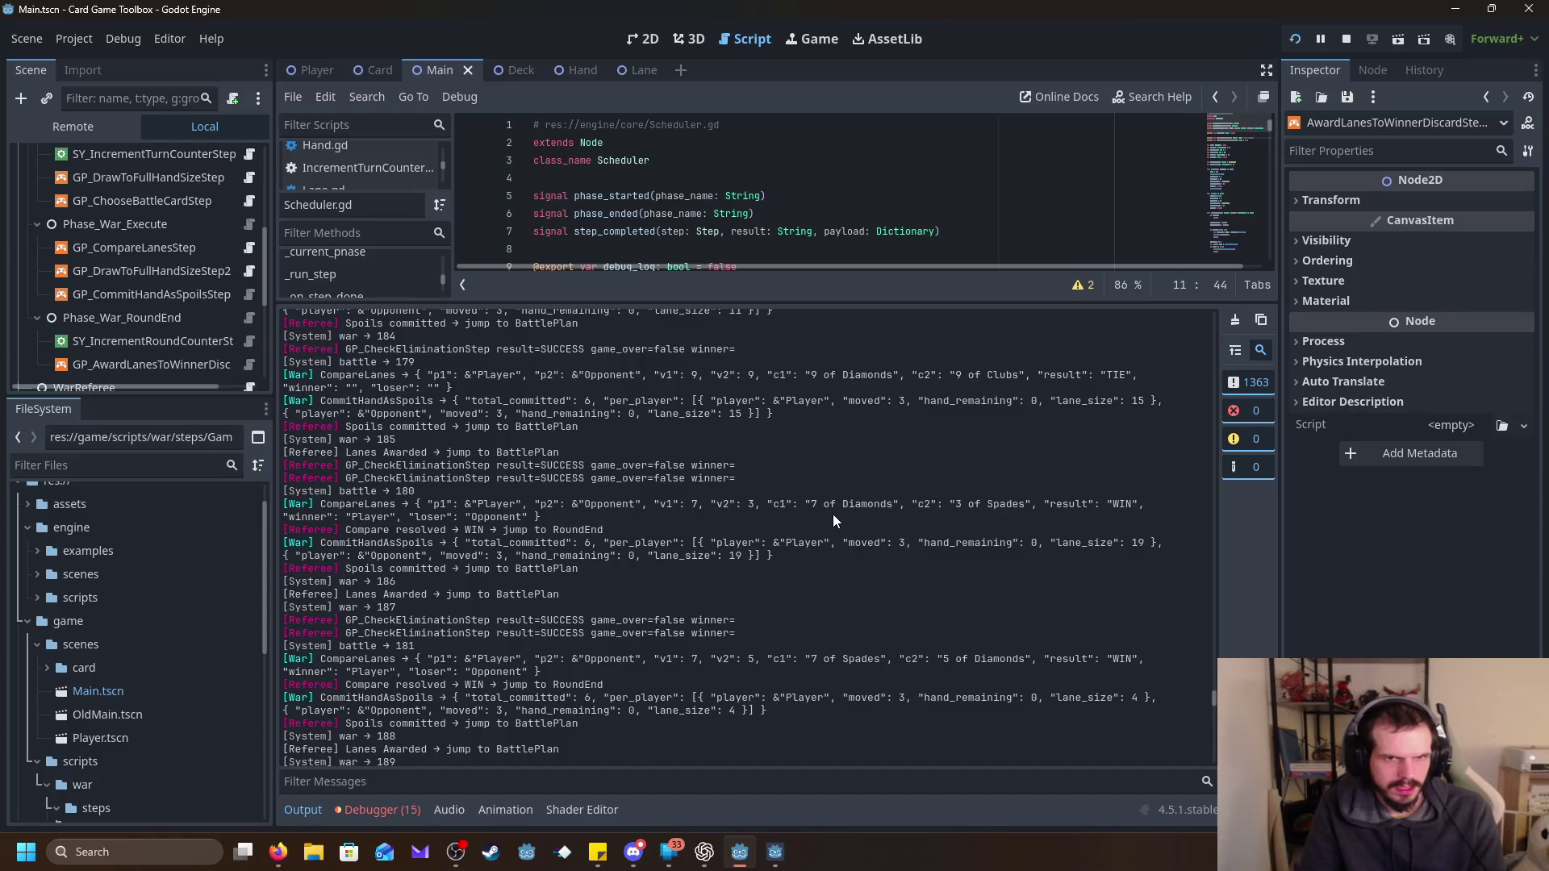
pyautogui.scroll(10, 833, 520)
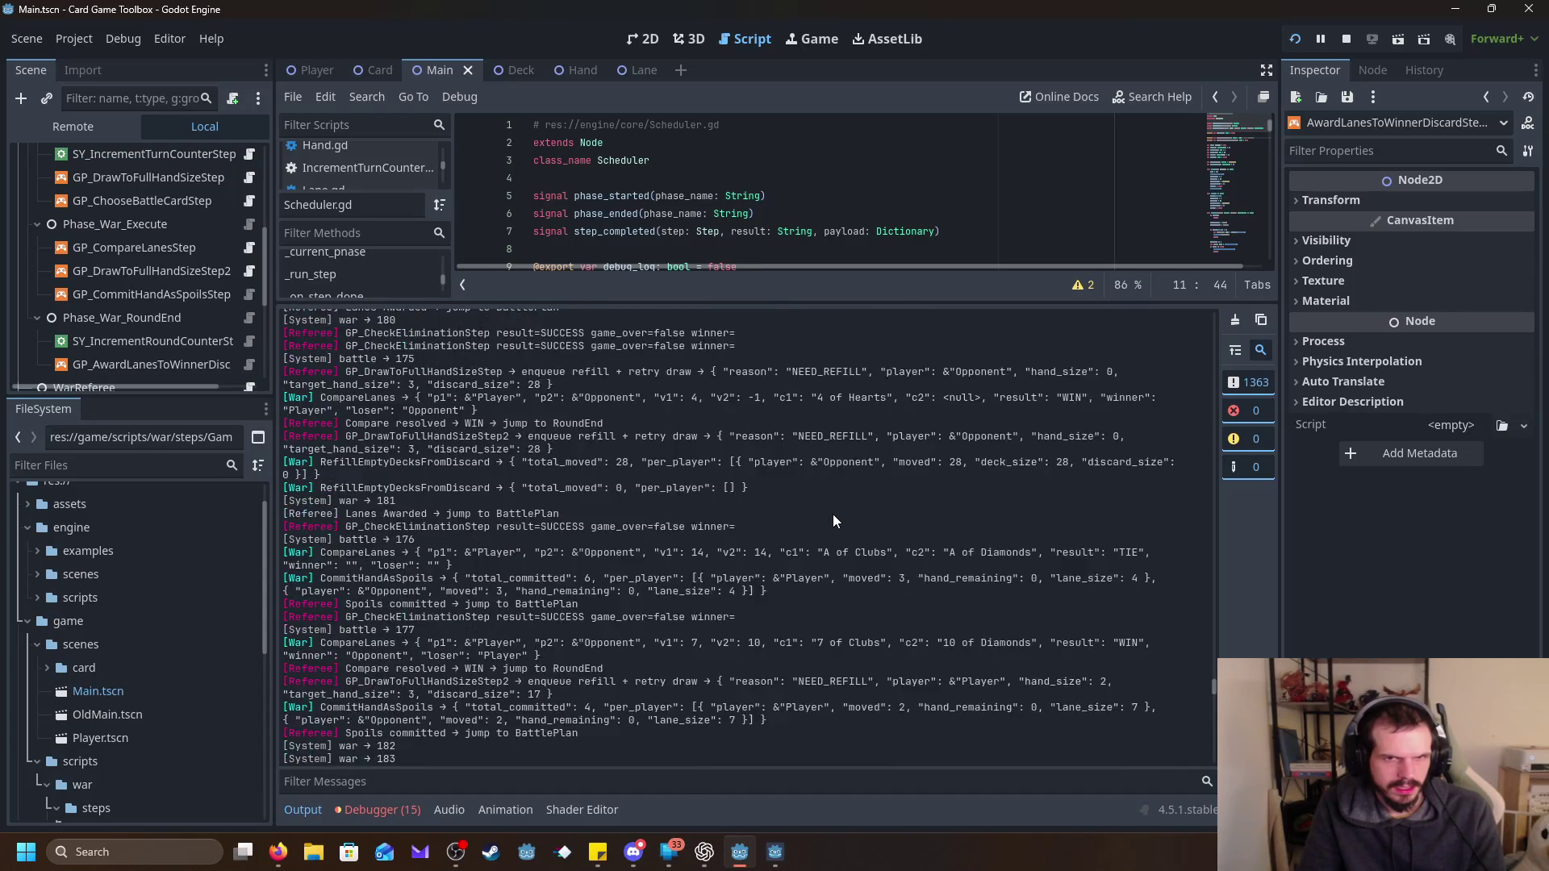
pyautogui.scroll(10, 834, 517)
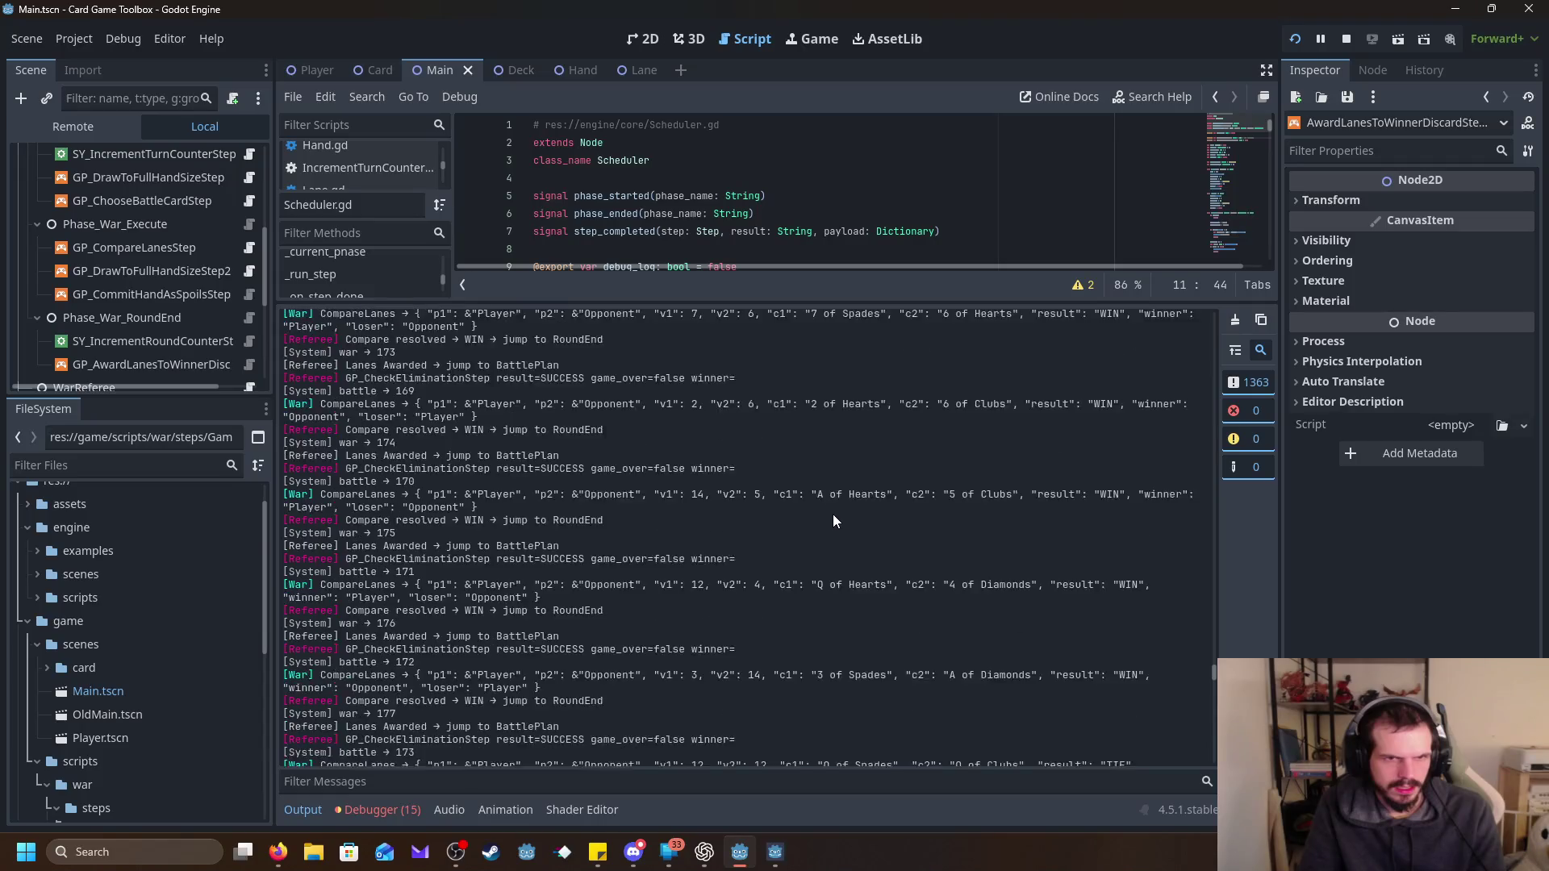
pyautogui.scroll(-12, 832, 519)
pyautogui.scroll(-20, 833, 523)
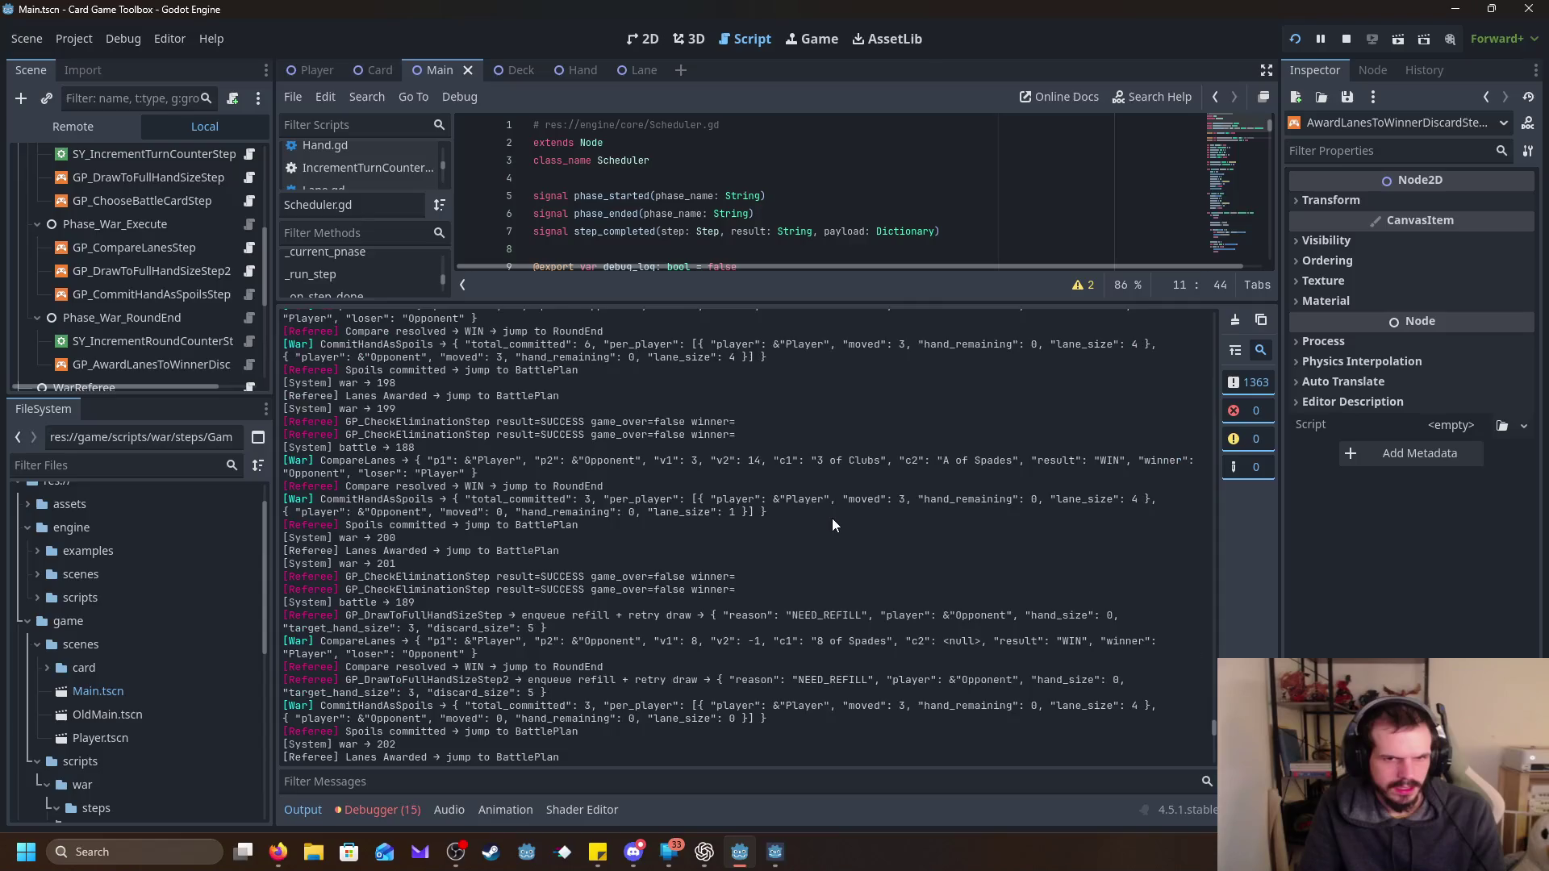
pyautogui.scroll(-10, 831, 520)
pyautogui.scroll(2, 830, 530)
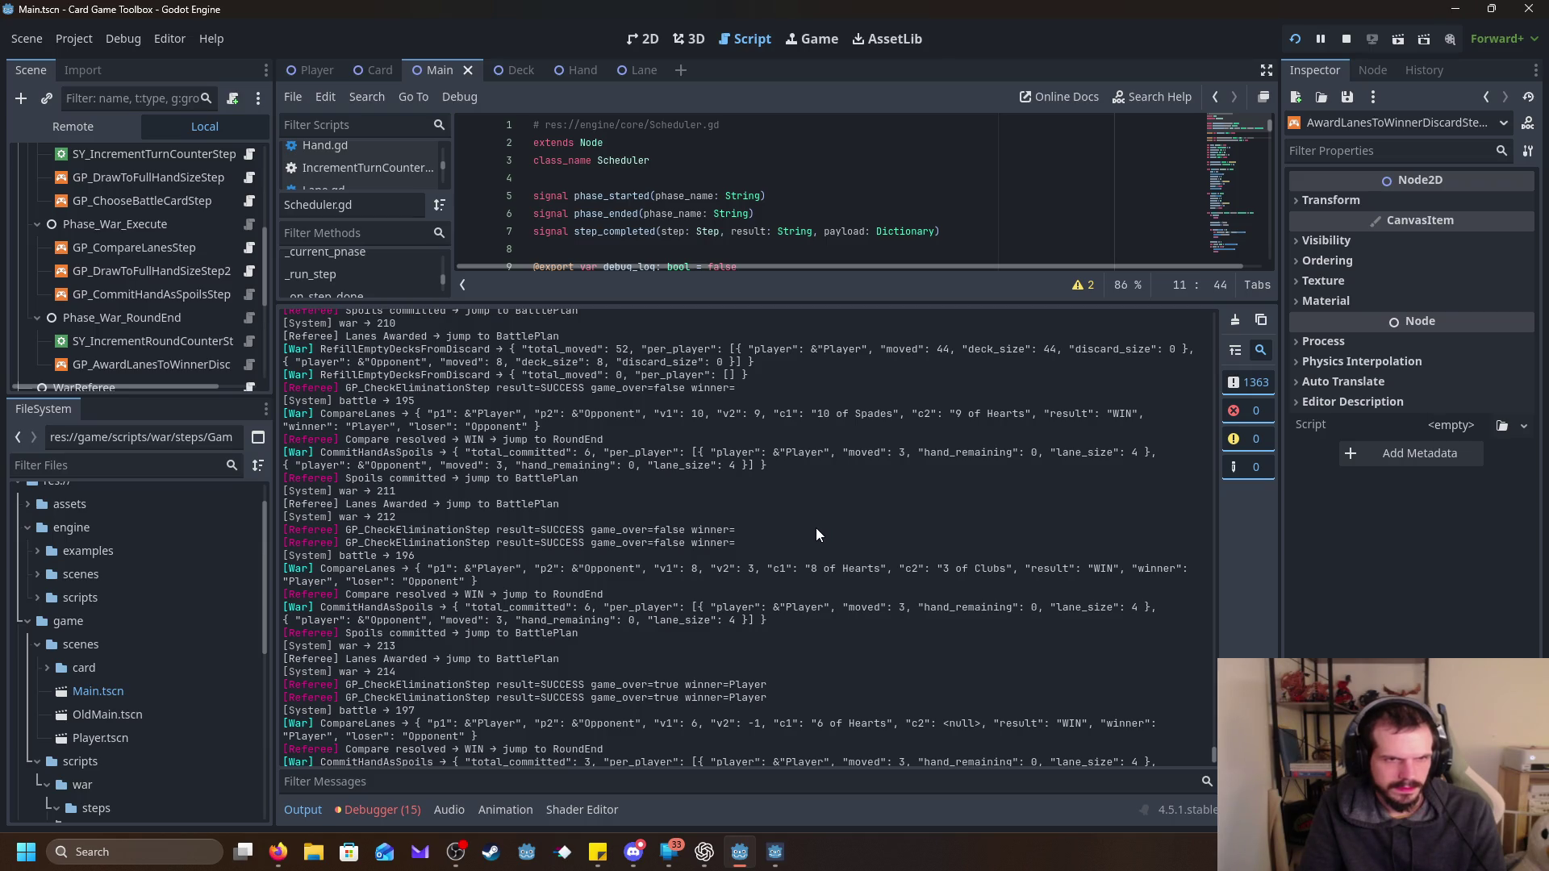
pyautogui.scroll(-2, 816, 529)
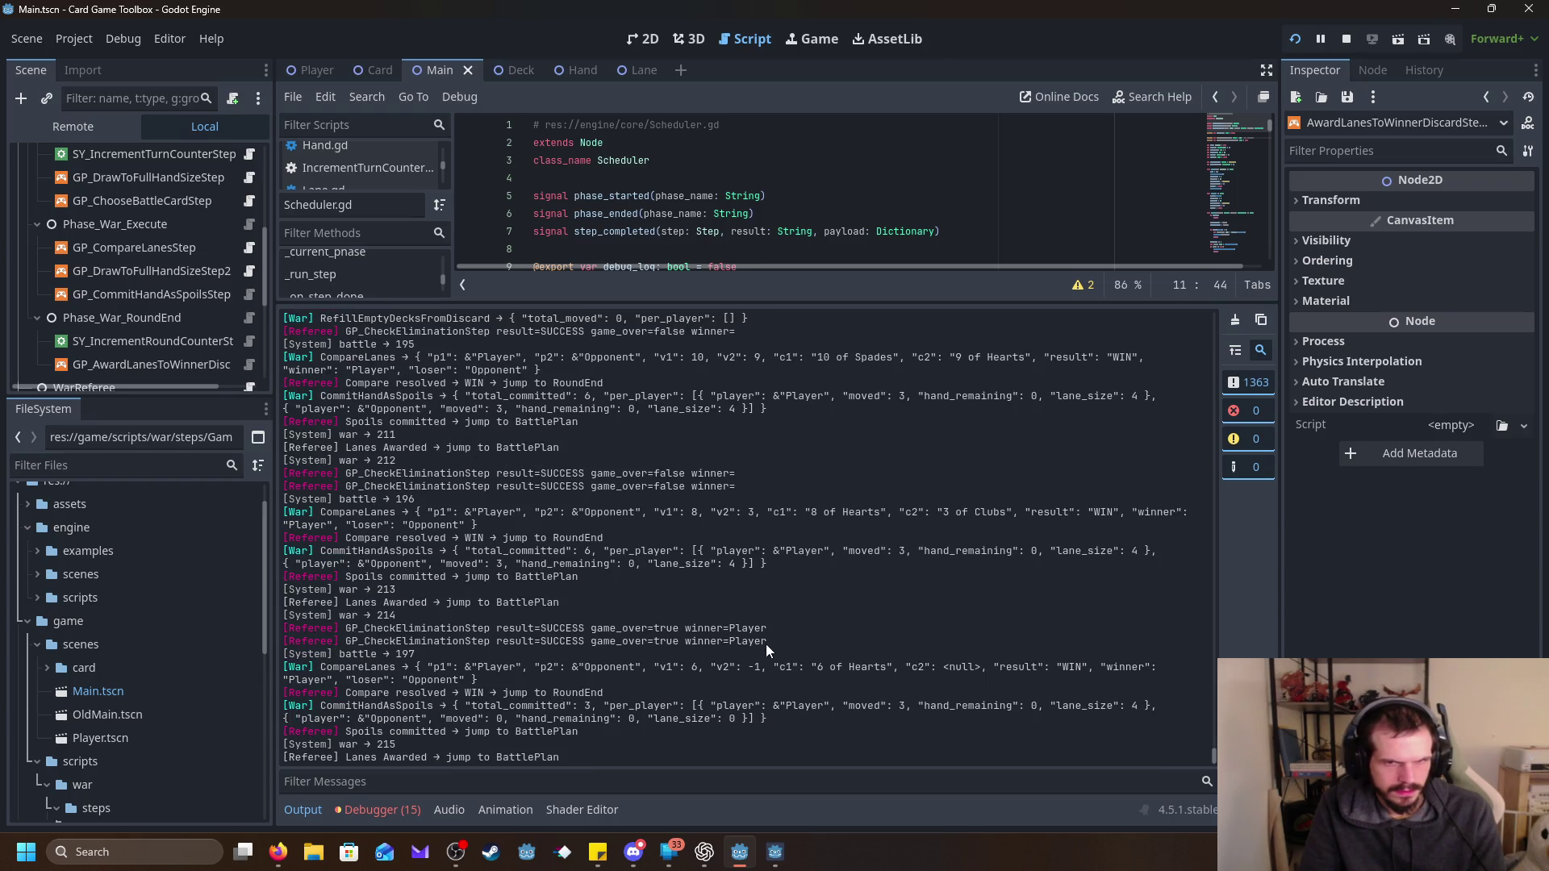
pyautogui.moveTo(766, 644); pyautogui.dragTo(274, 631)
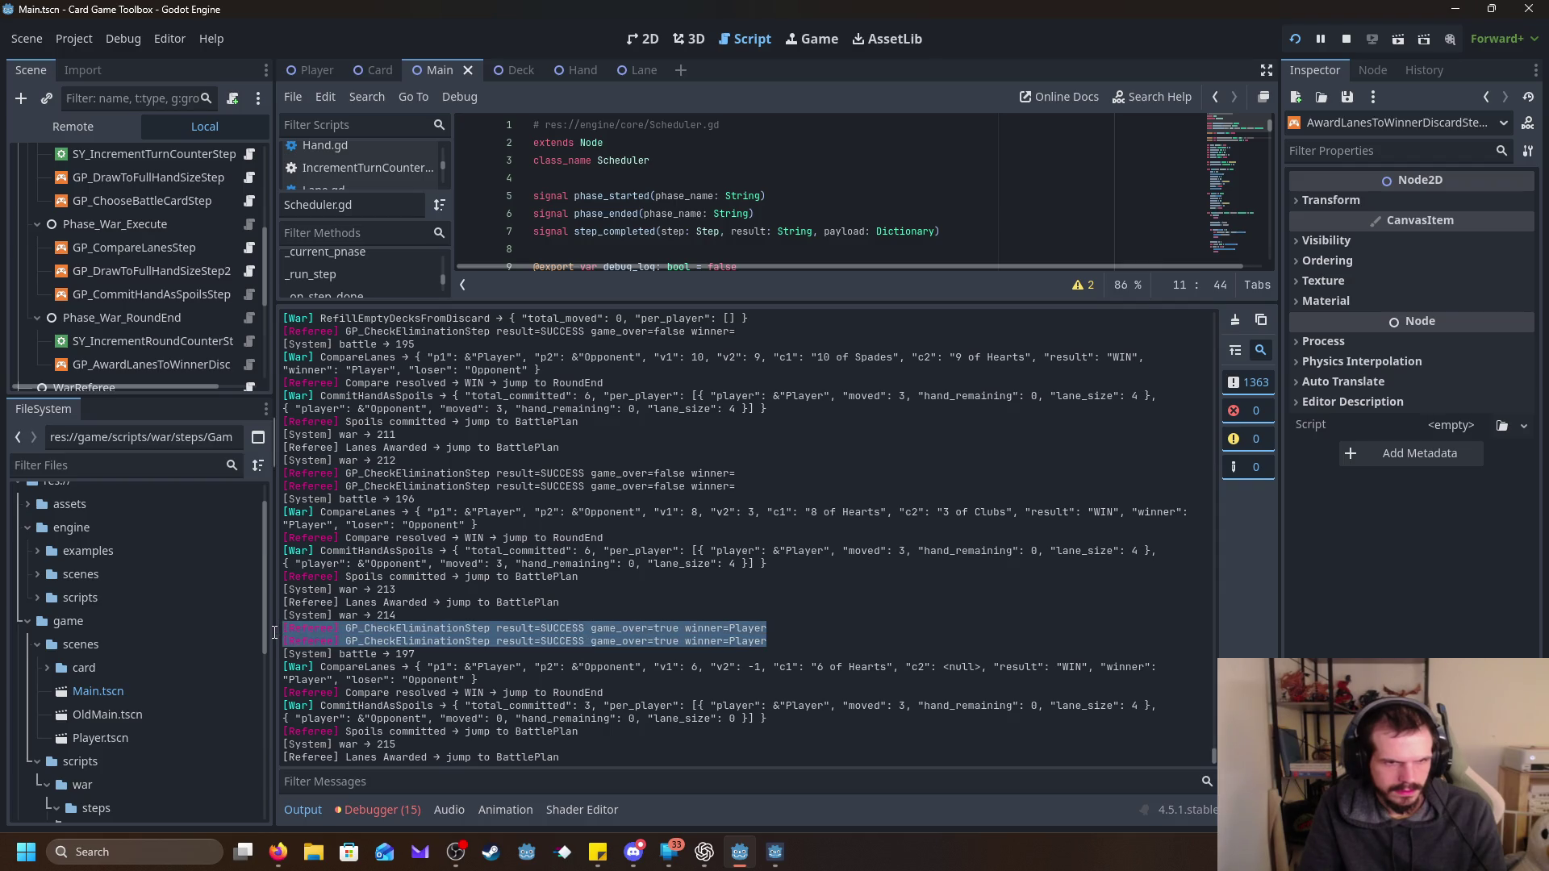
pyautogui.click(504, 609)
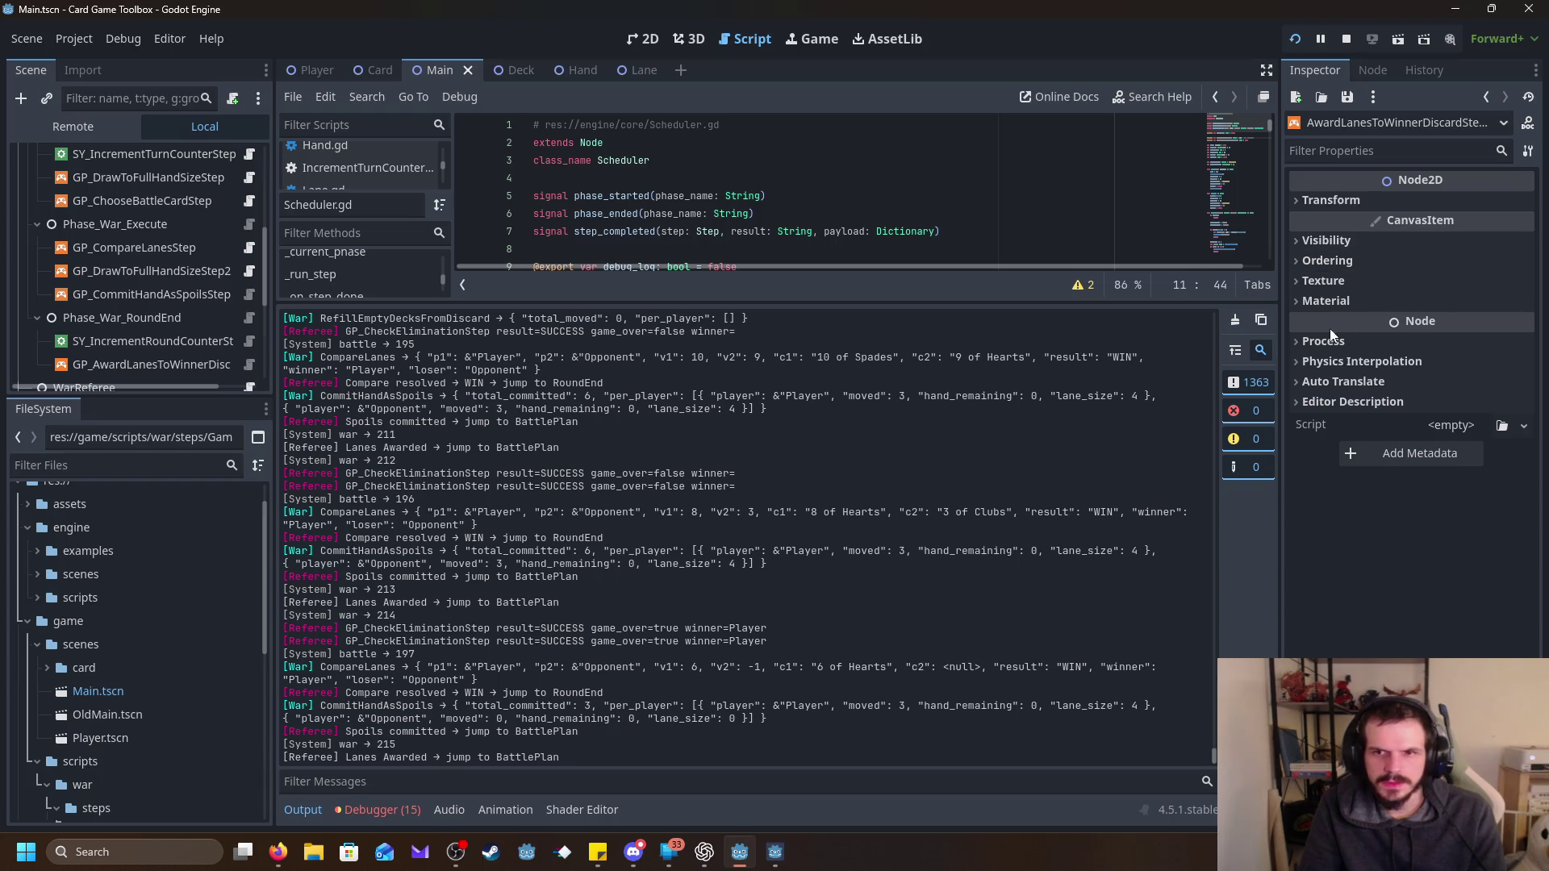
pyautogui.click(1297, 40)
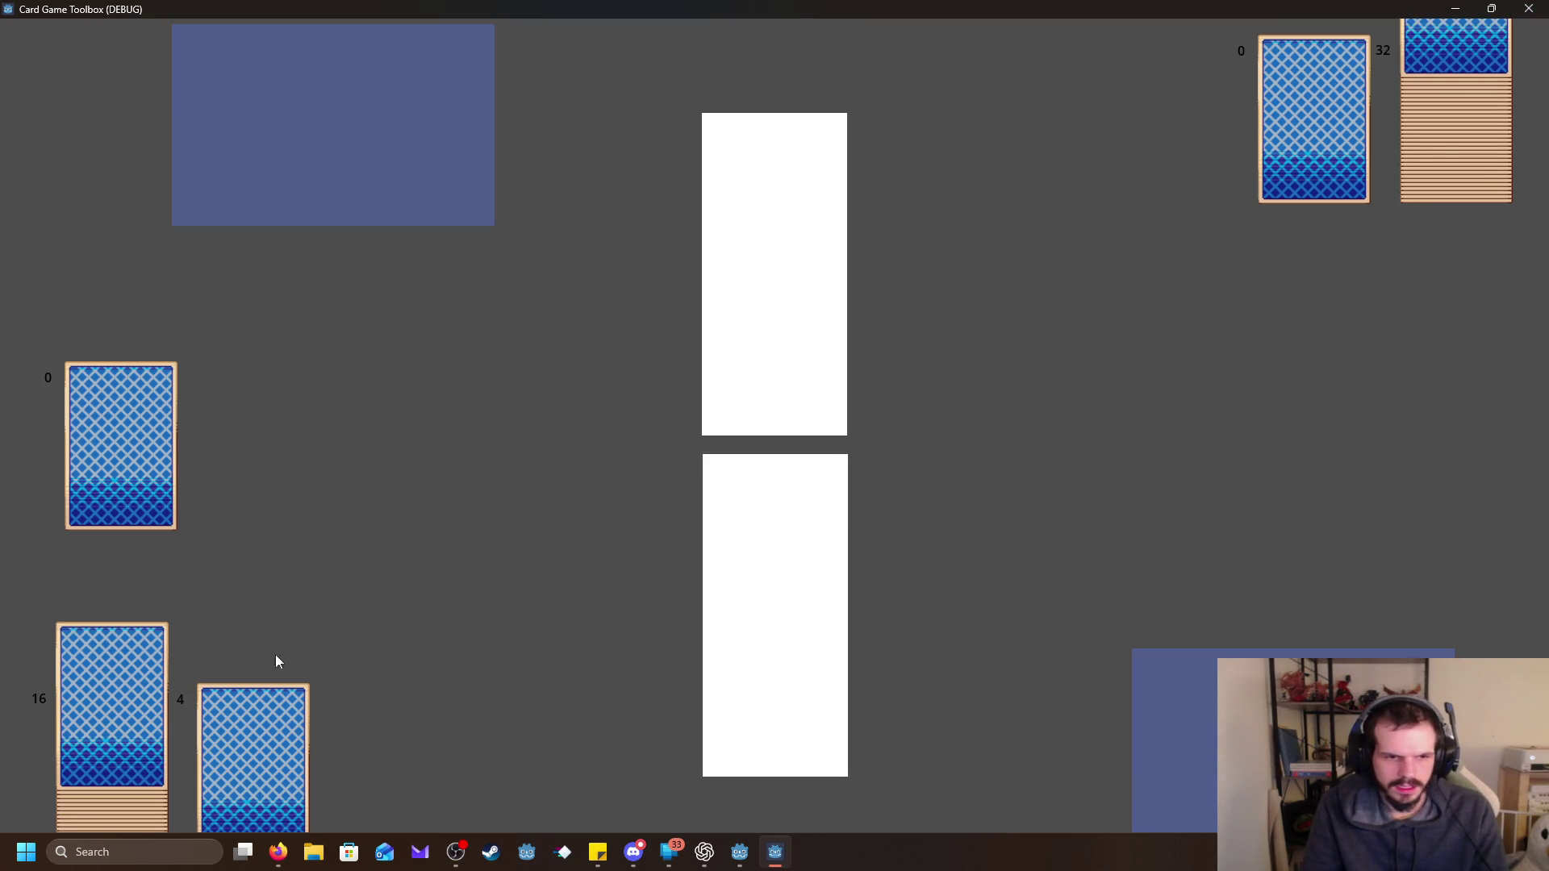
# Shrink and move the game window aside, bringing the editor to the front.
pyautogui.press('super+Down')
pyautogui.moveTo(1191, 90); pyautogui.dragTo(1207, 196)
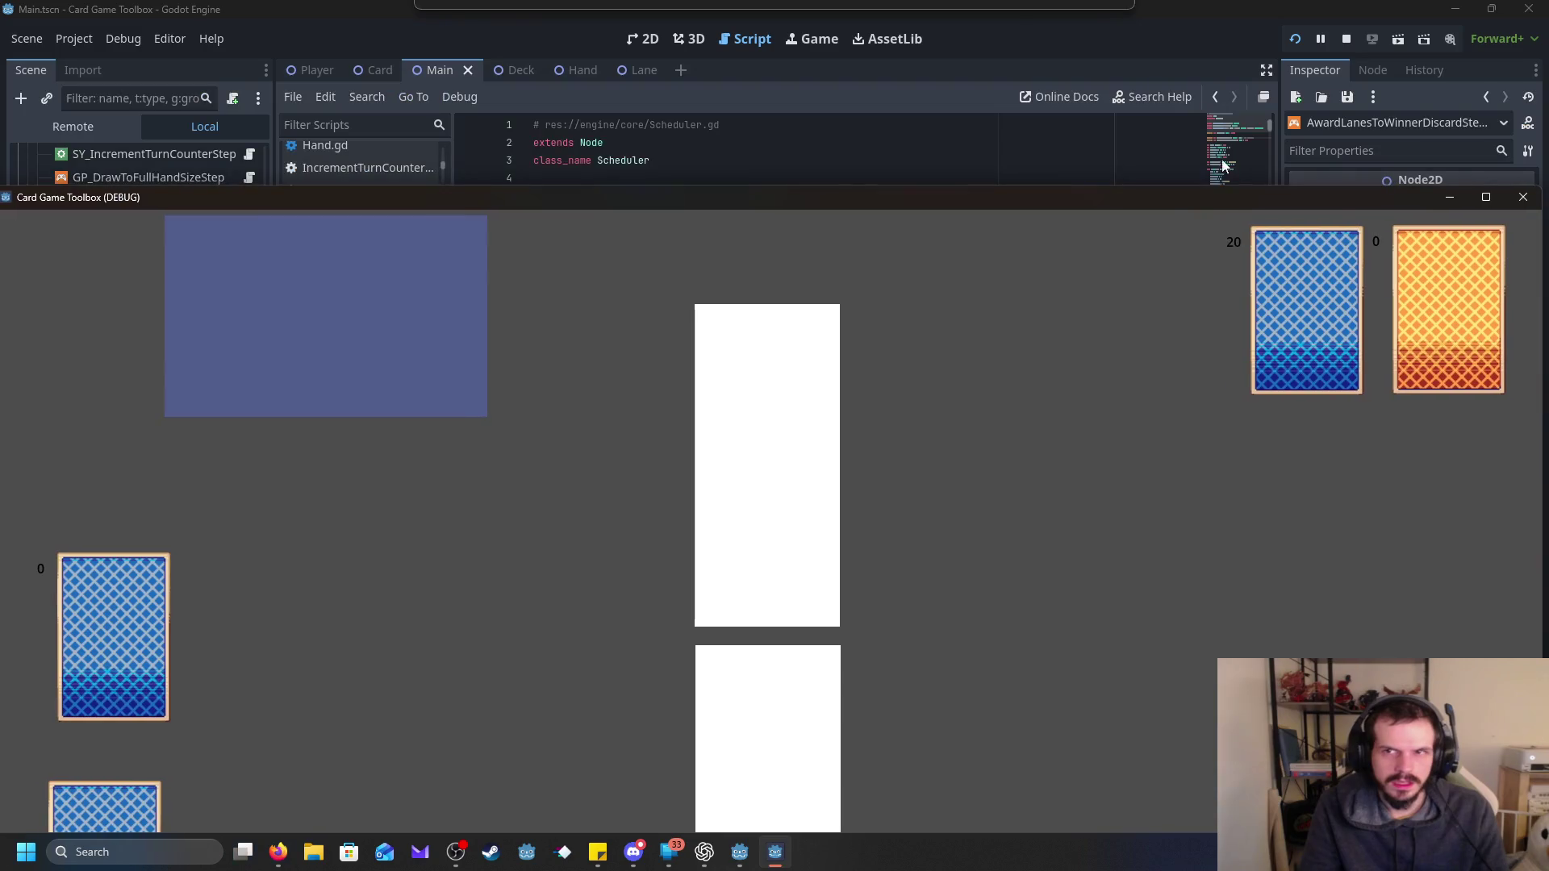
pyautogui.click(1278, 94)
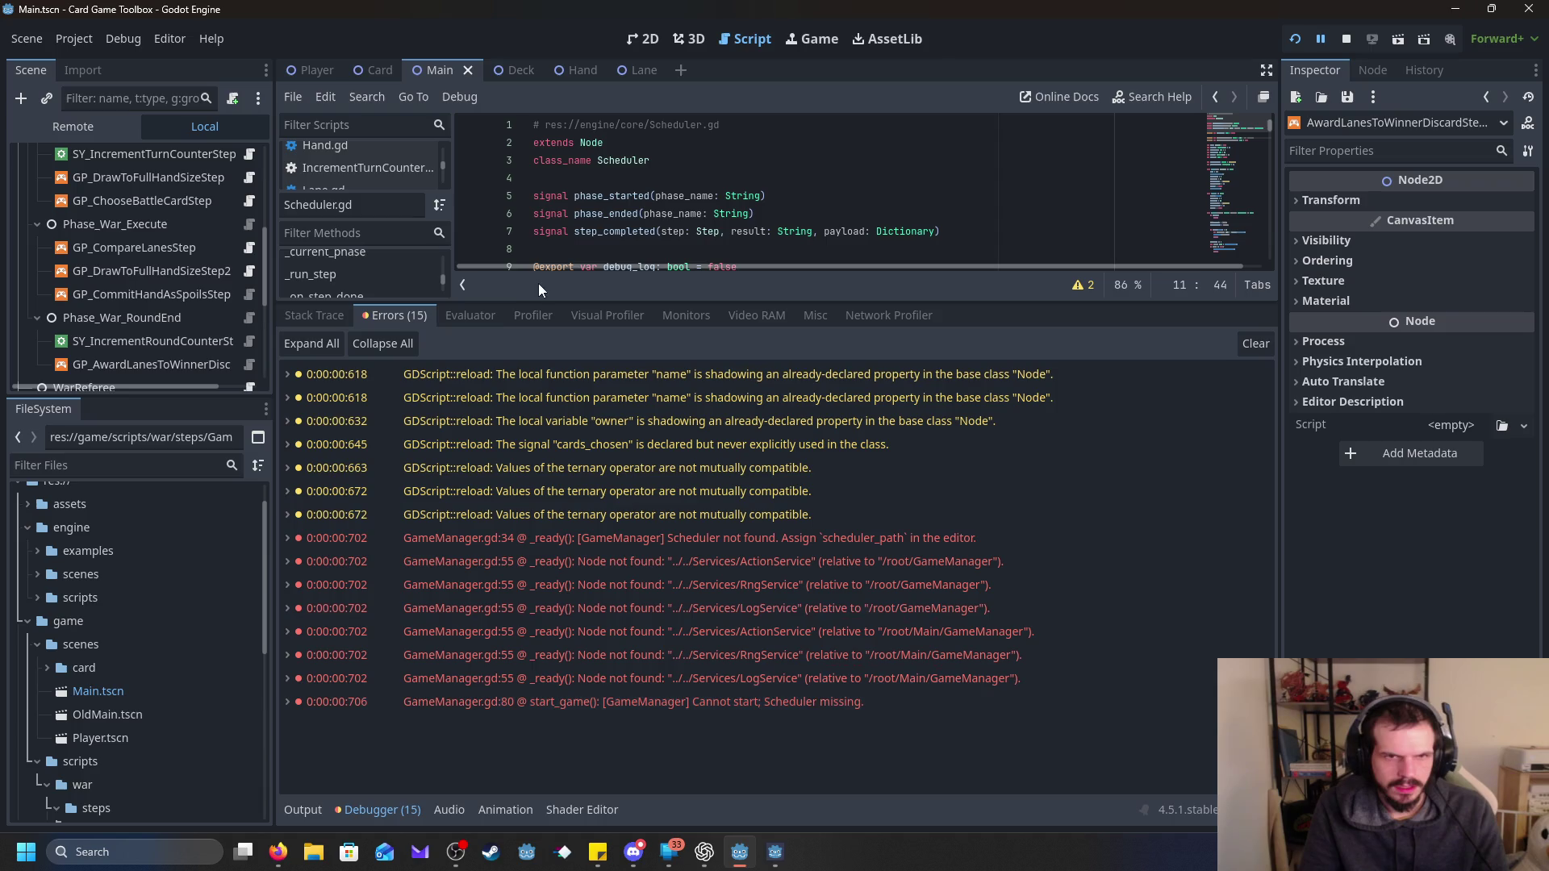
# Show the Output log instead of errors and stop the running game.
pyautogui.click(304, 809)
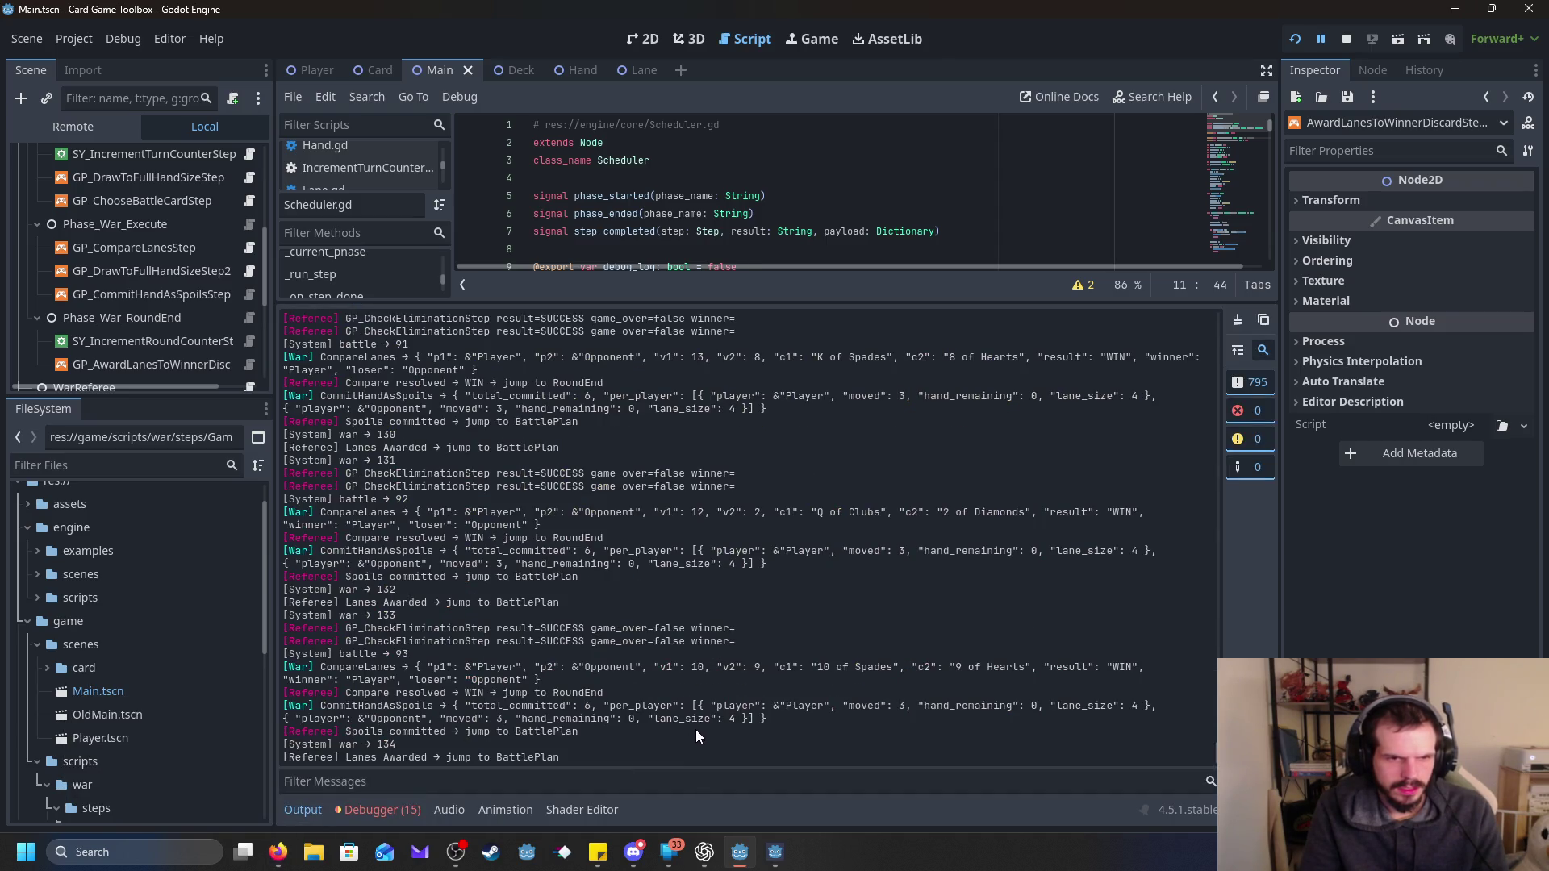
pyautogui.scroll(2, 692, 722)
pyautogui.click(1346, 38)
pyautogui.scroll(-2, 680, 588)
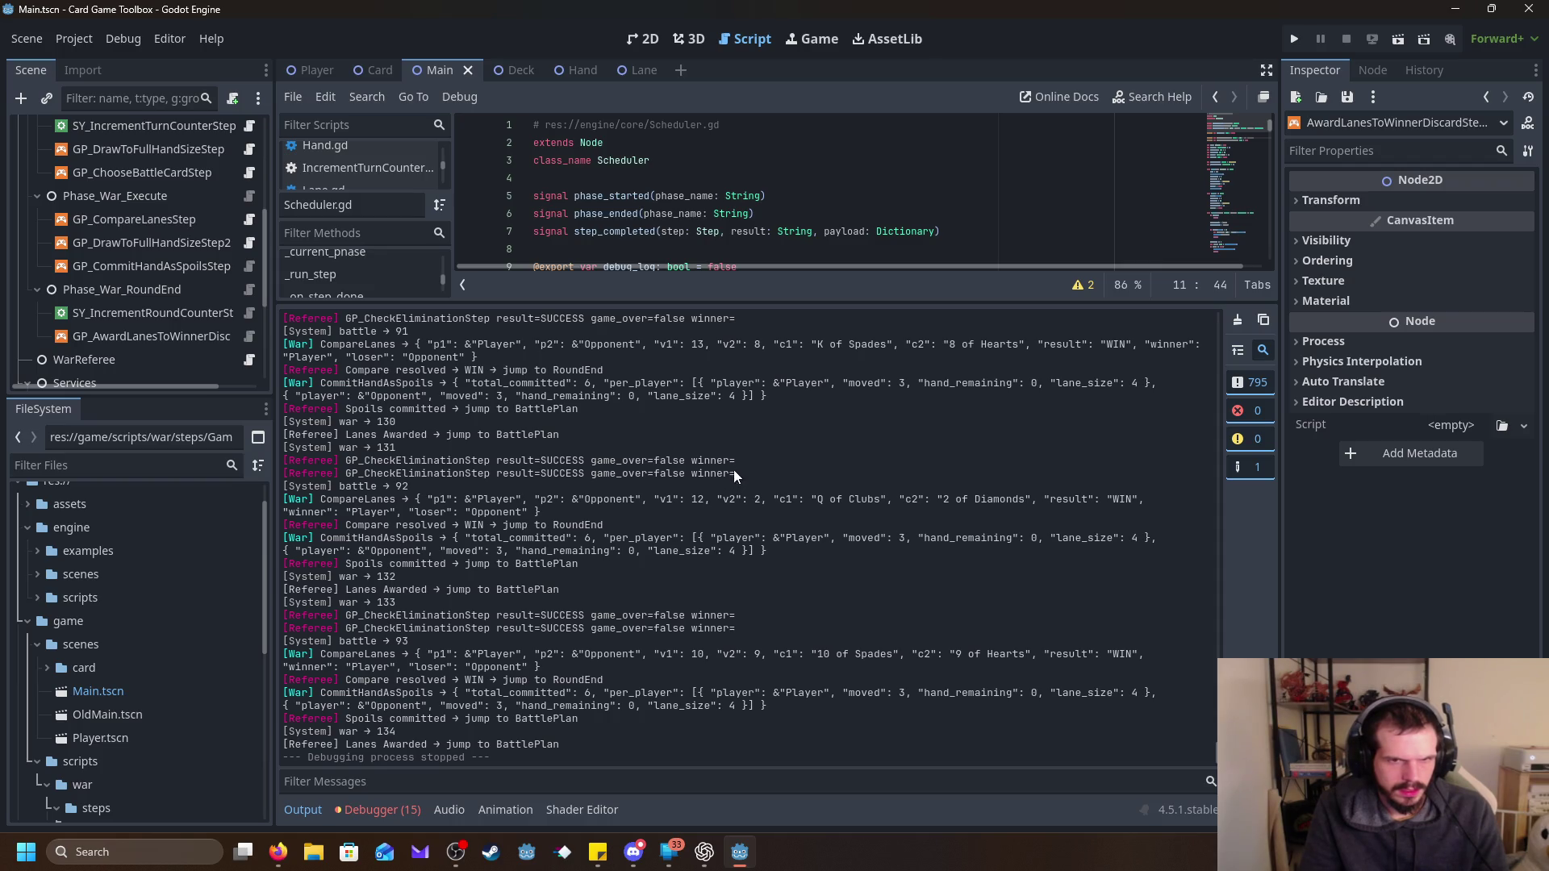
pyautogui.moveTo(735, 473)
pyautogui.mouseDown()
pyautogui.moveTo(284, 460)
pyautogui.moveTo(283, 446)
pyautogui.mouseUp()
pyautogui.scroll(2, 811, 506)
pyautogui.scroll(10, 811, 505)
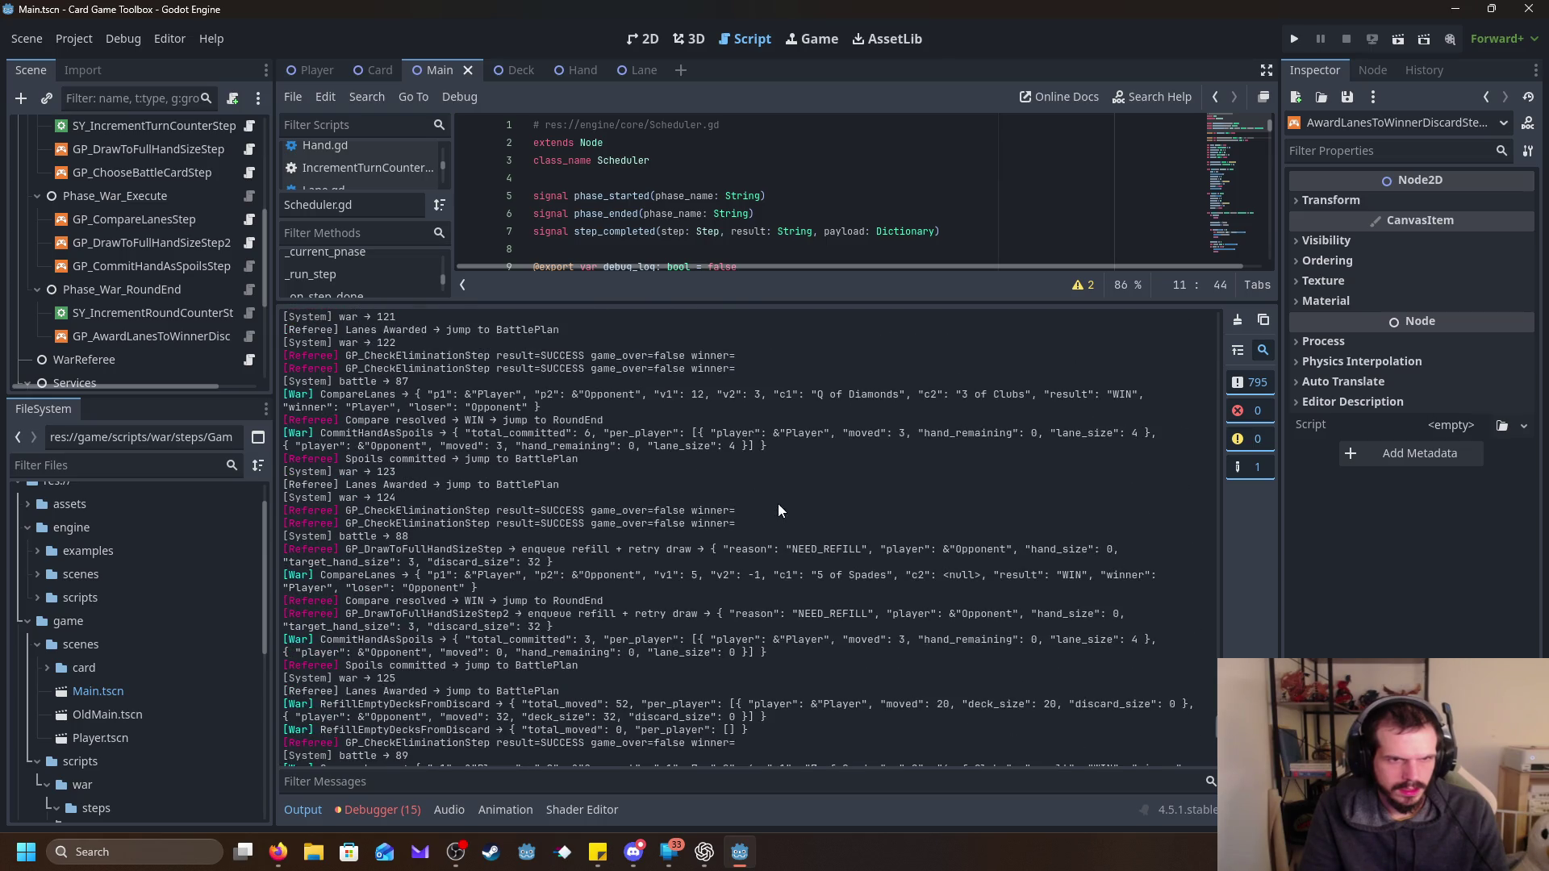
pyautogui.scroll(12, 778, 505)
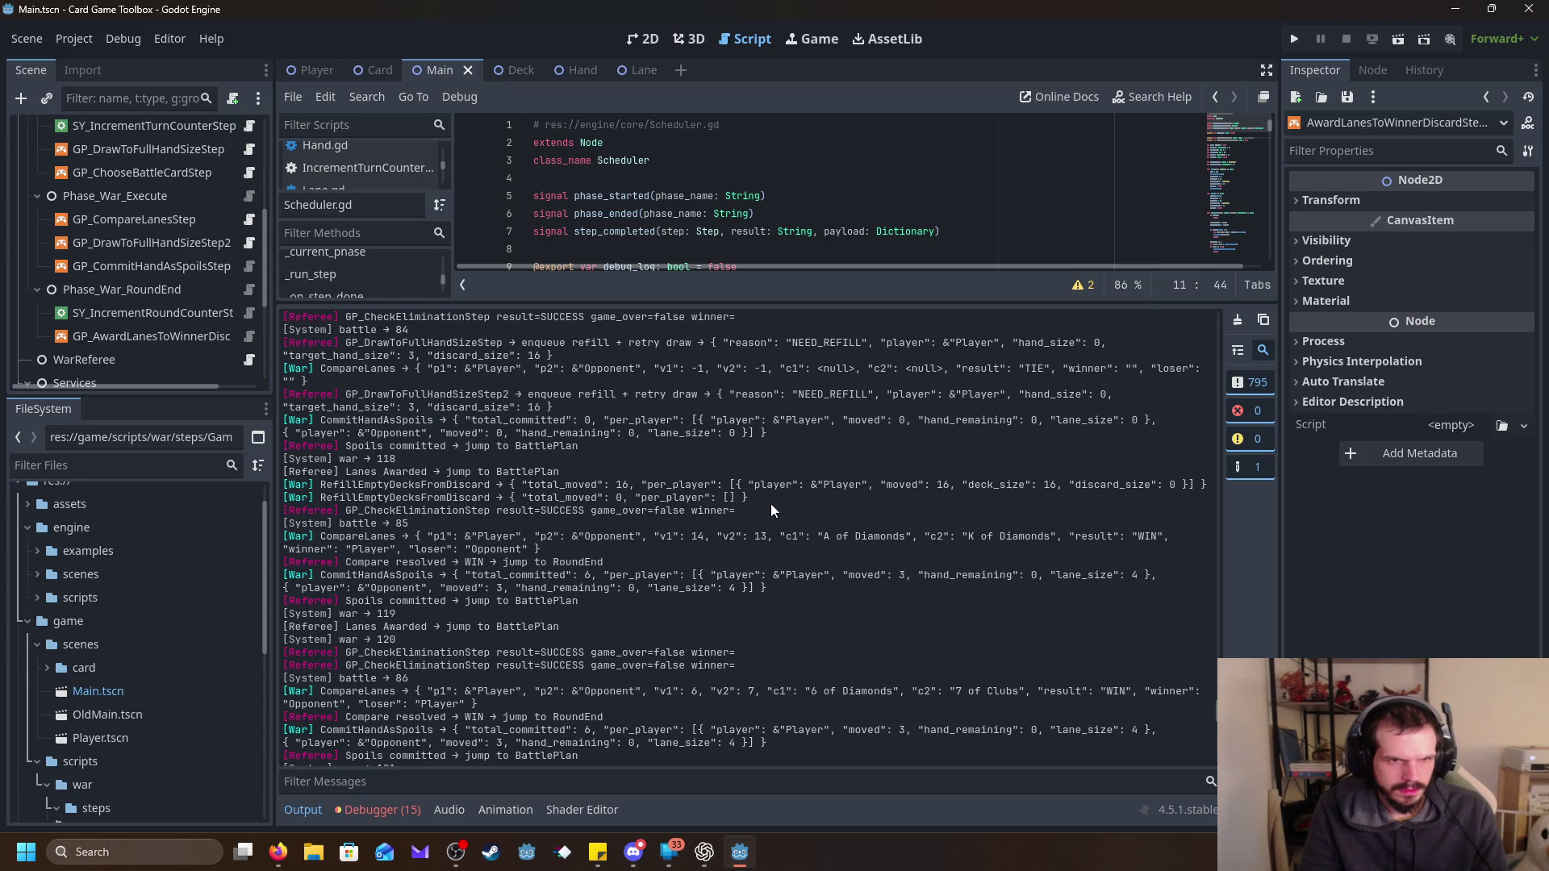
pyautogui.scroll(6, 771, 504)
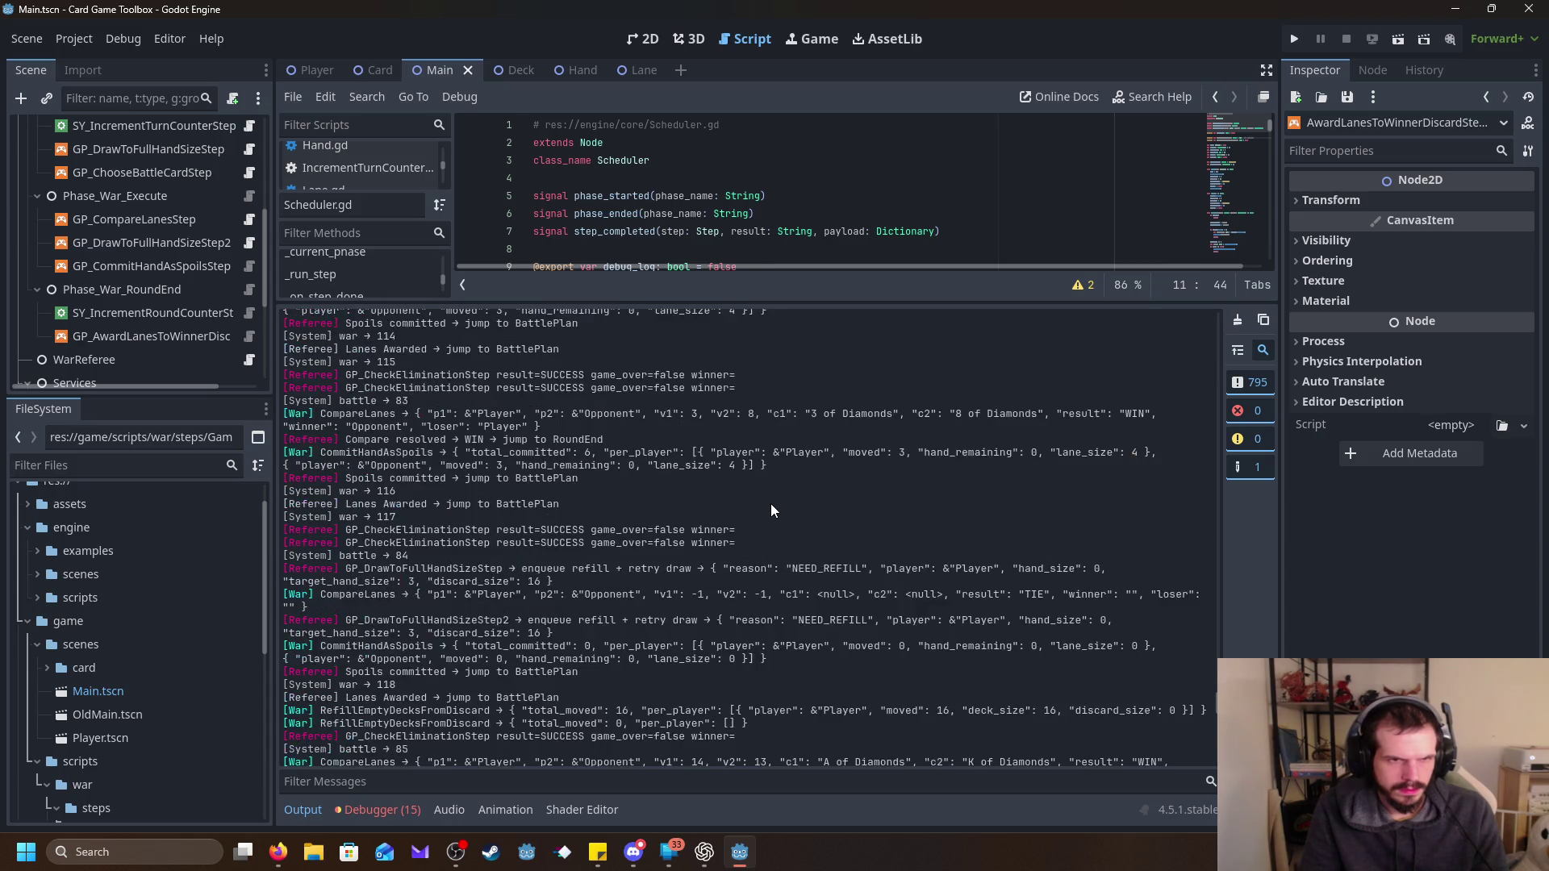
pyautogui.scroll(15, 771, 503)
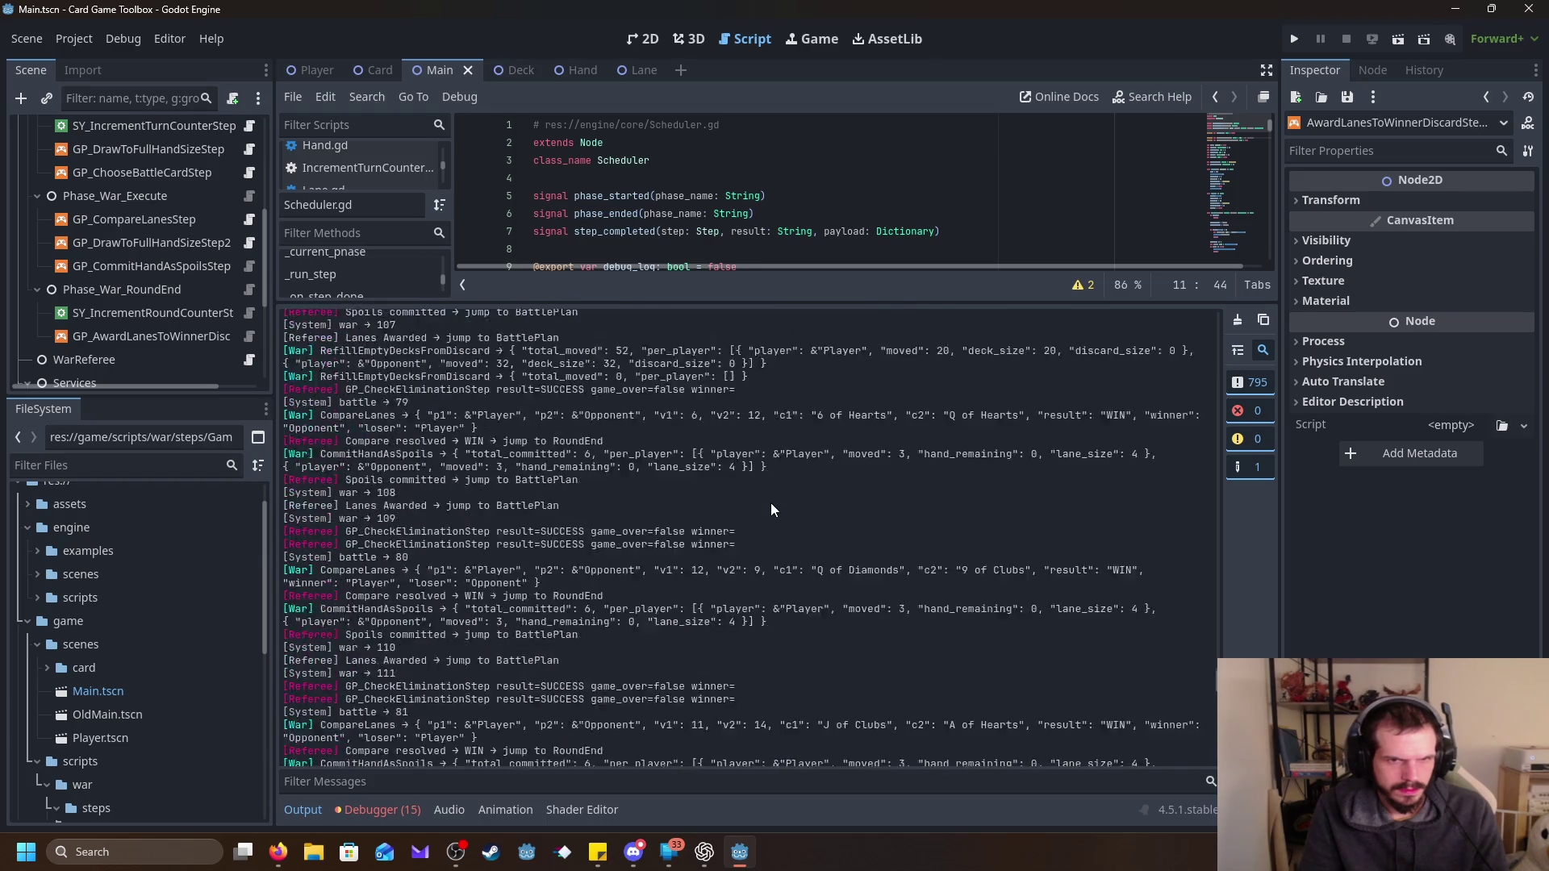
pyautogui.scroll(13, 771, 504)
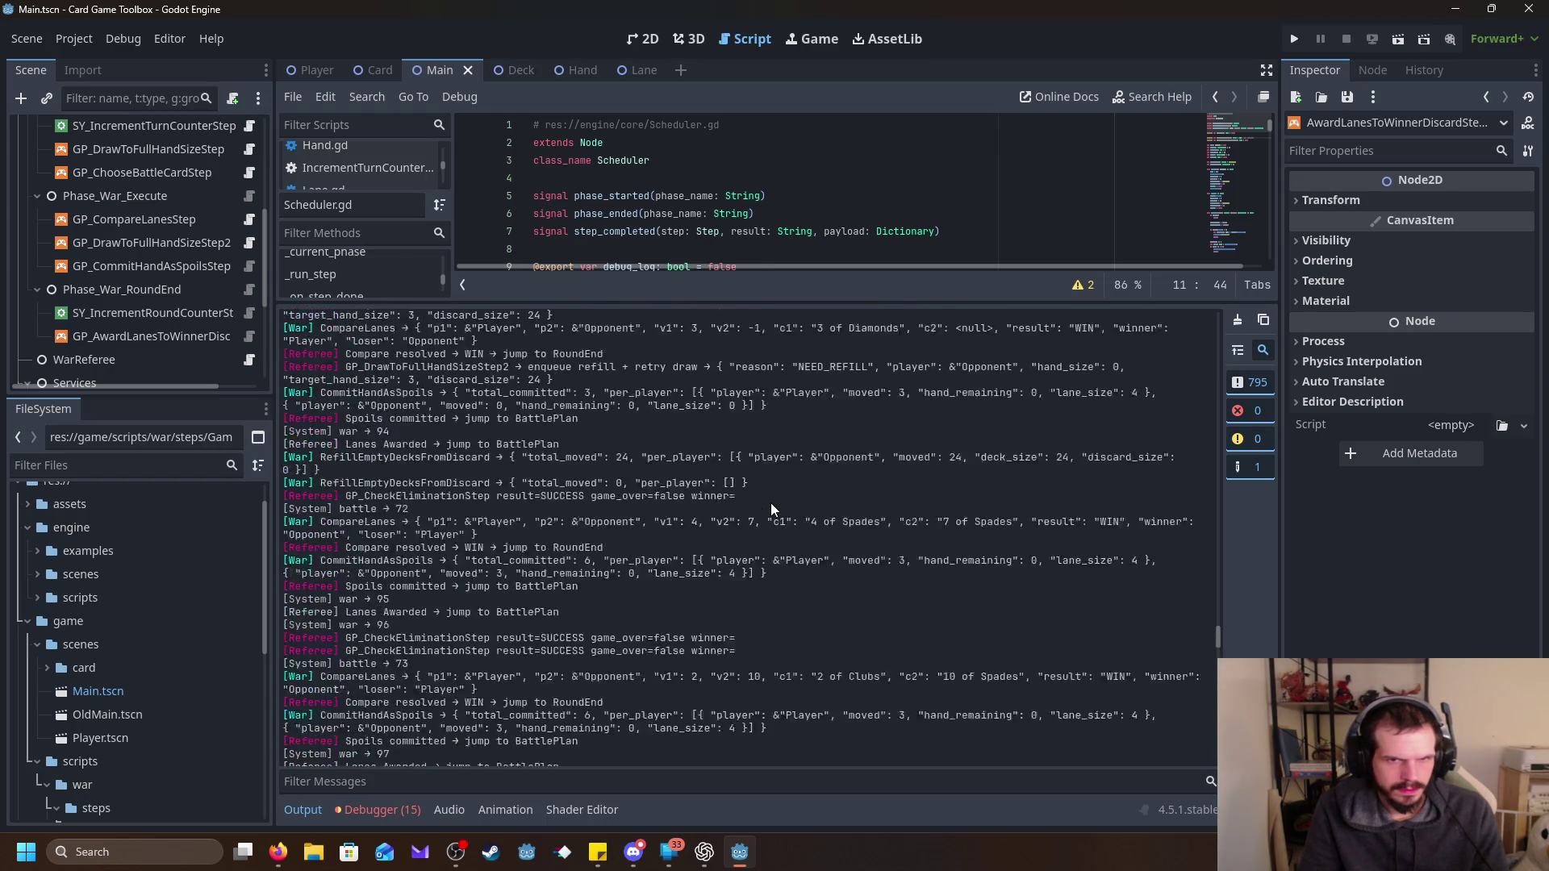
pyautogui.scroll(10, 771, 504)
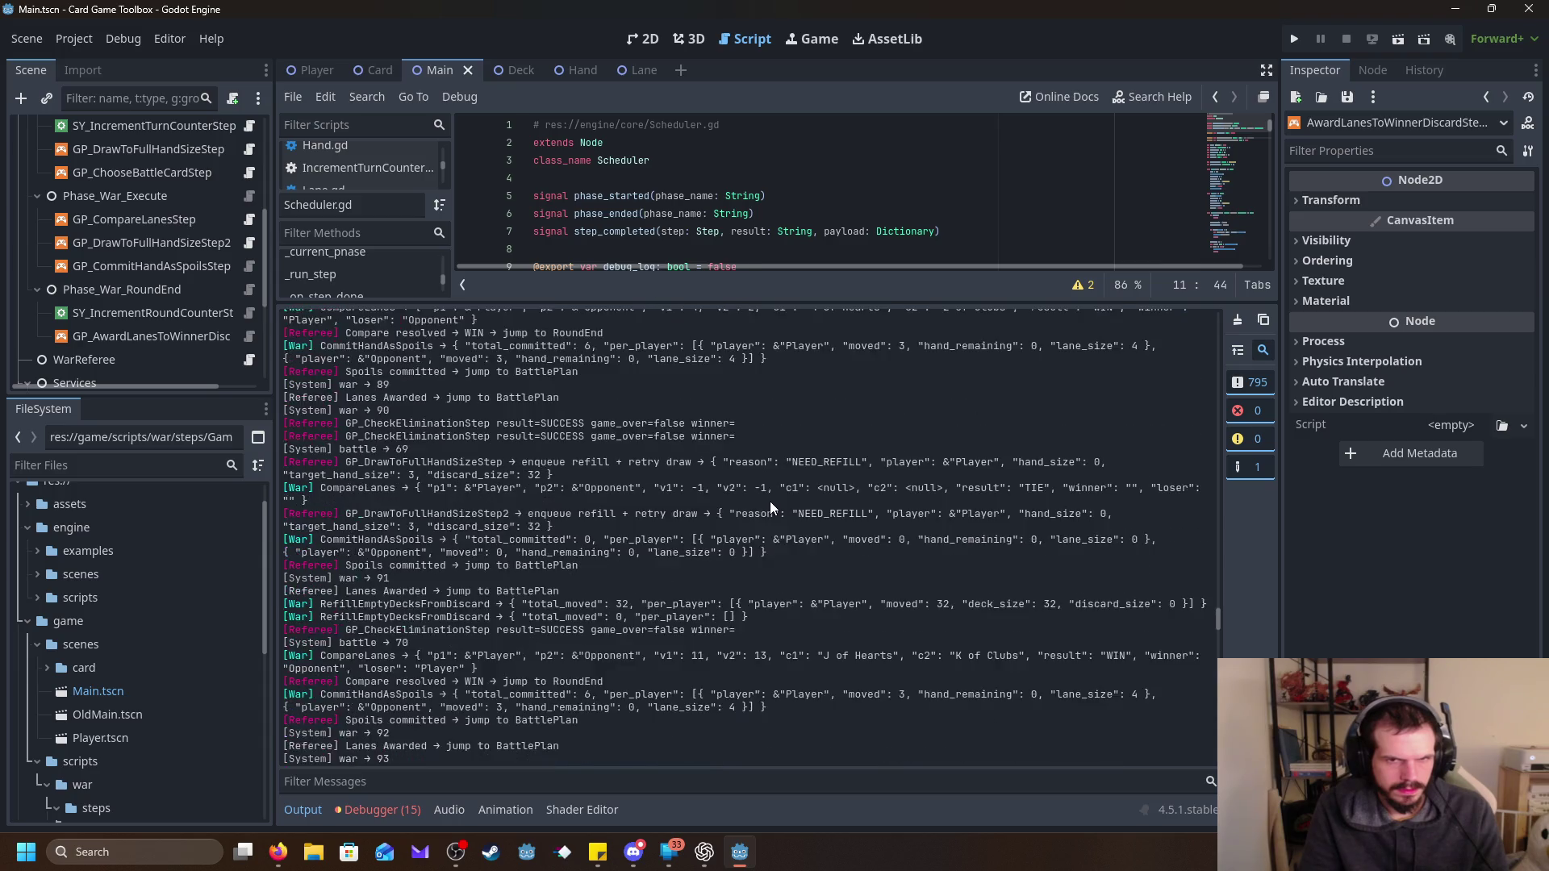
pyautogui.scroll(20, 769, 500)
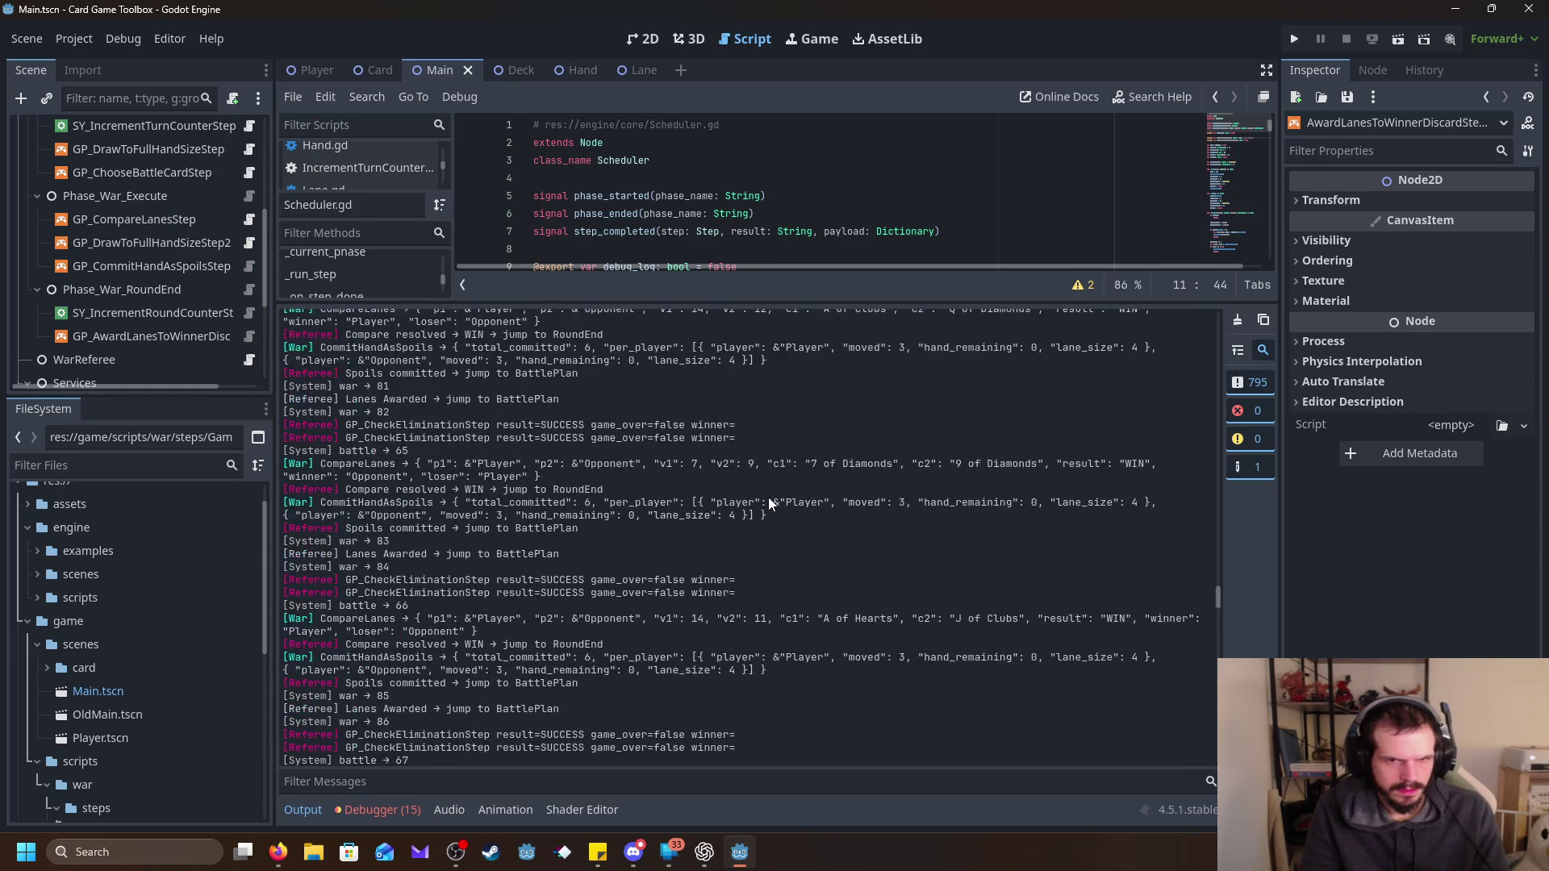
pyautogui.scroll(15, 766, 496)
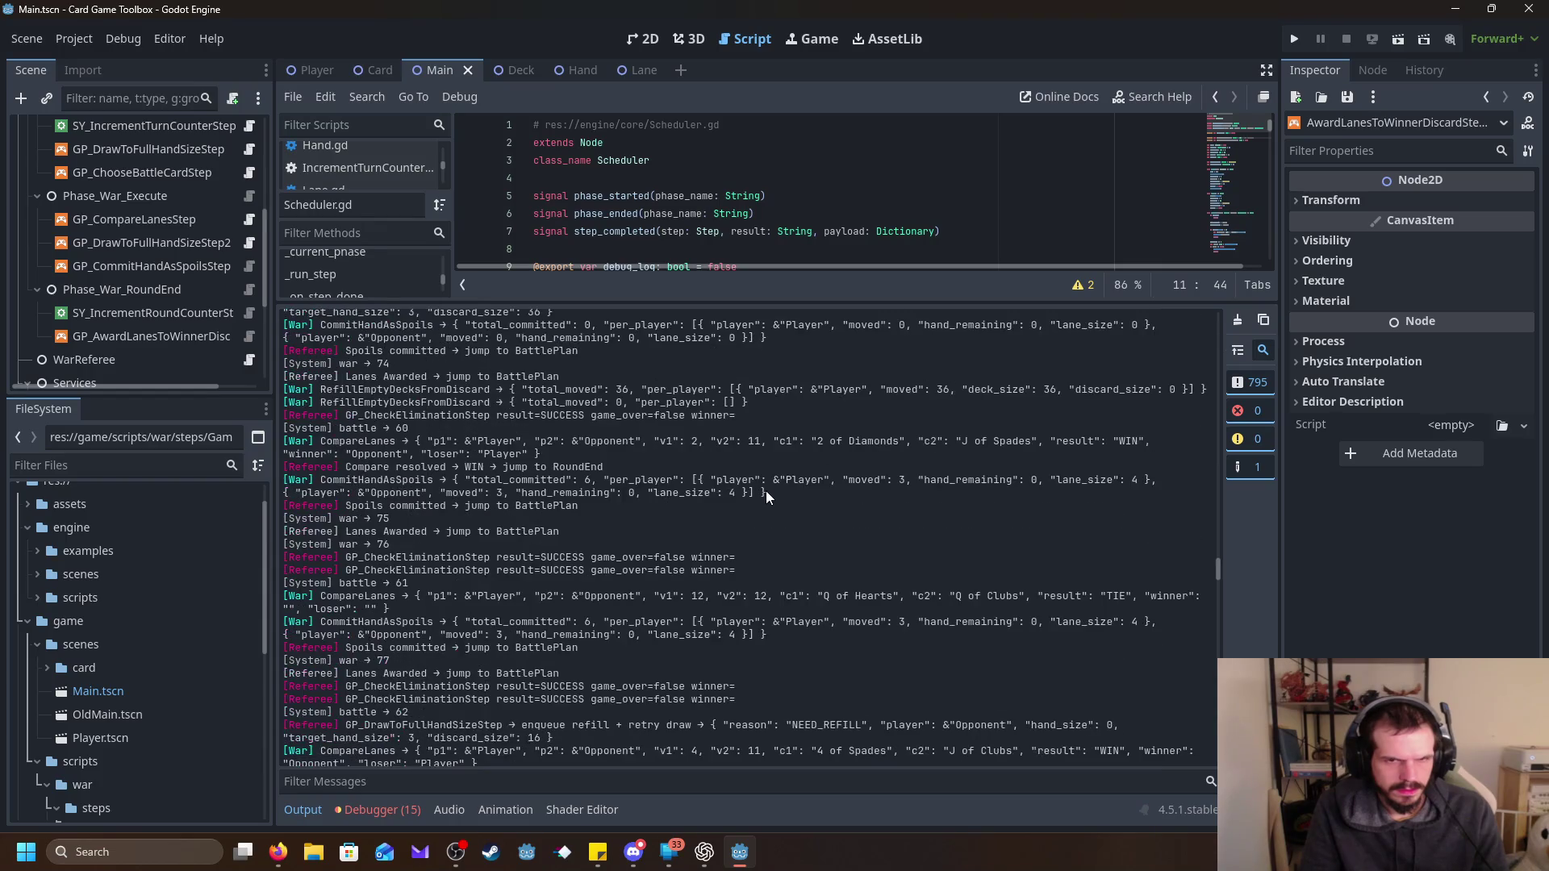
pyautogui.scroll(15, 766, 492)
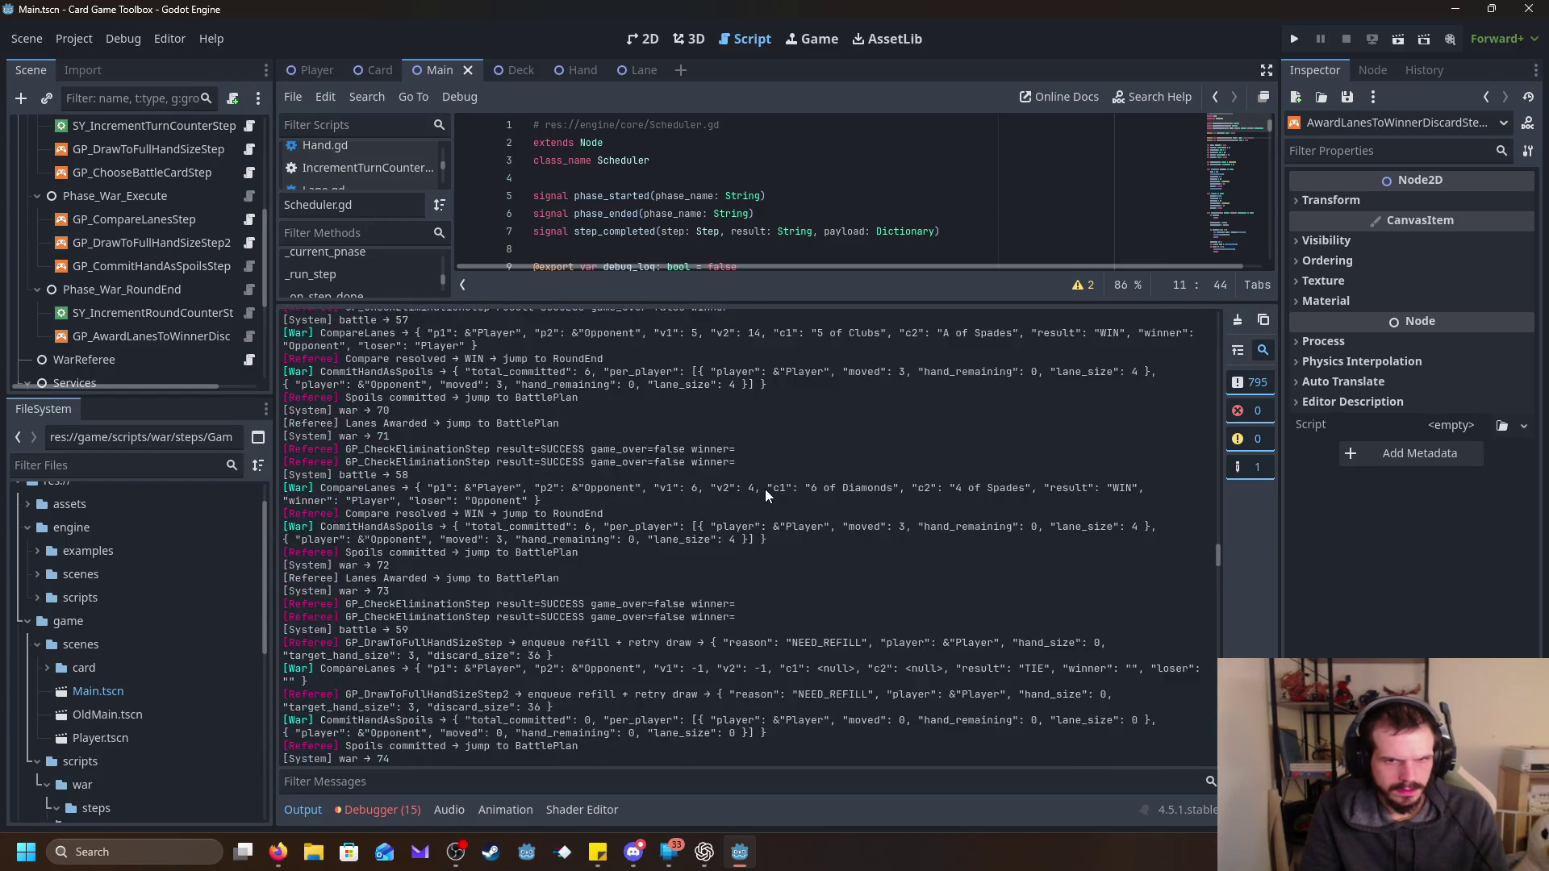
pyautogui.scroll(15, 763, 486)
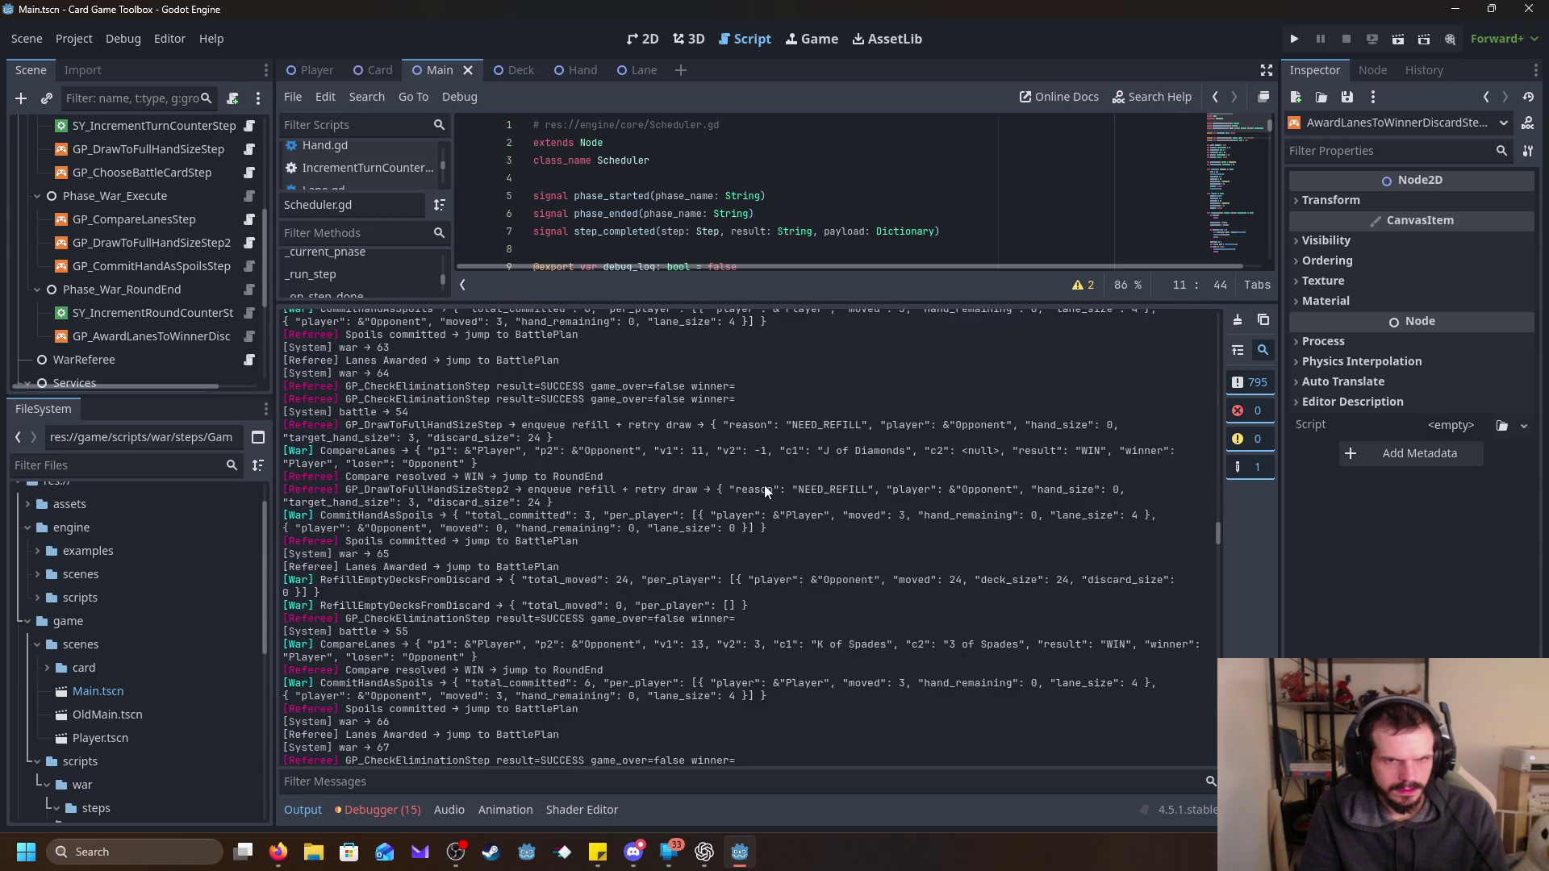
pyautogui.scroll(8, 766, 491)
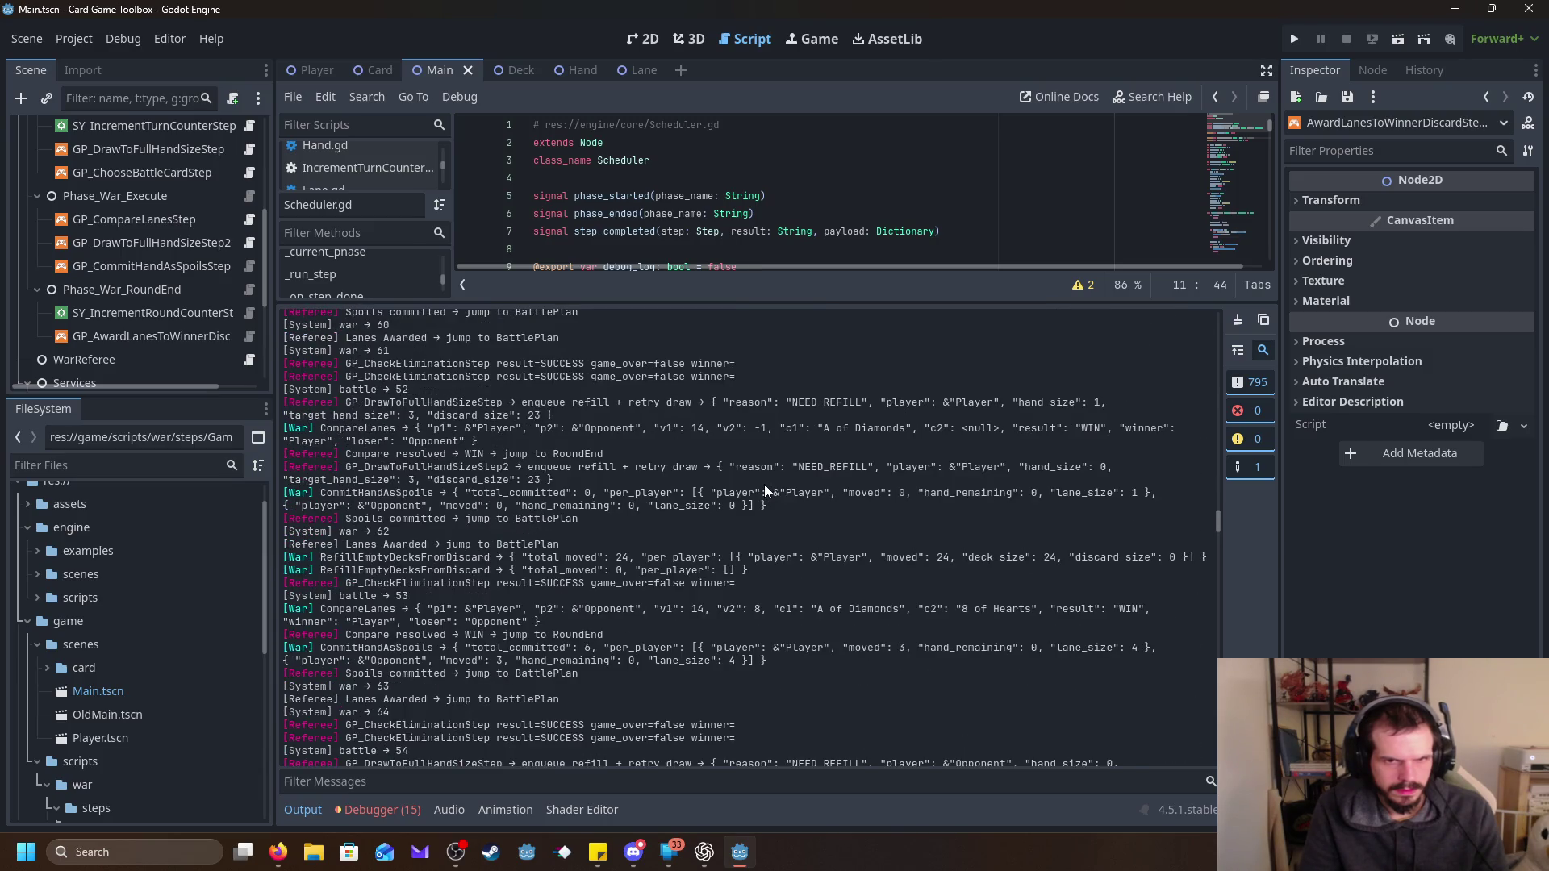
pyautogui.scroll(15, 765, 485)
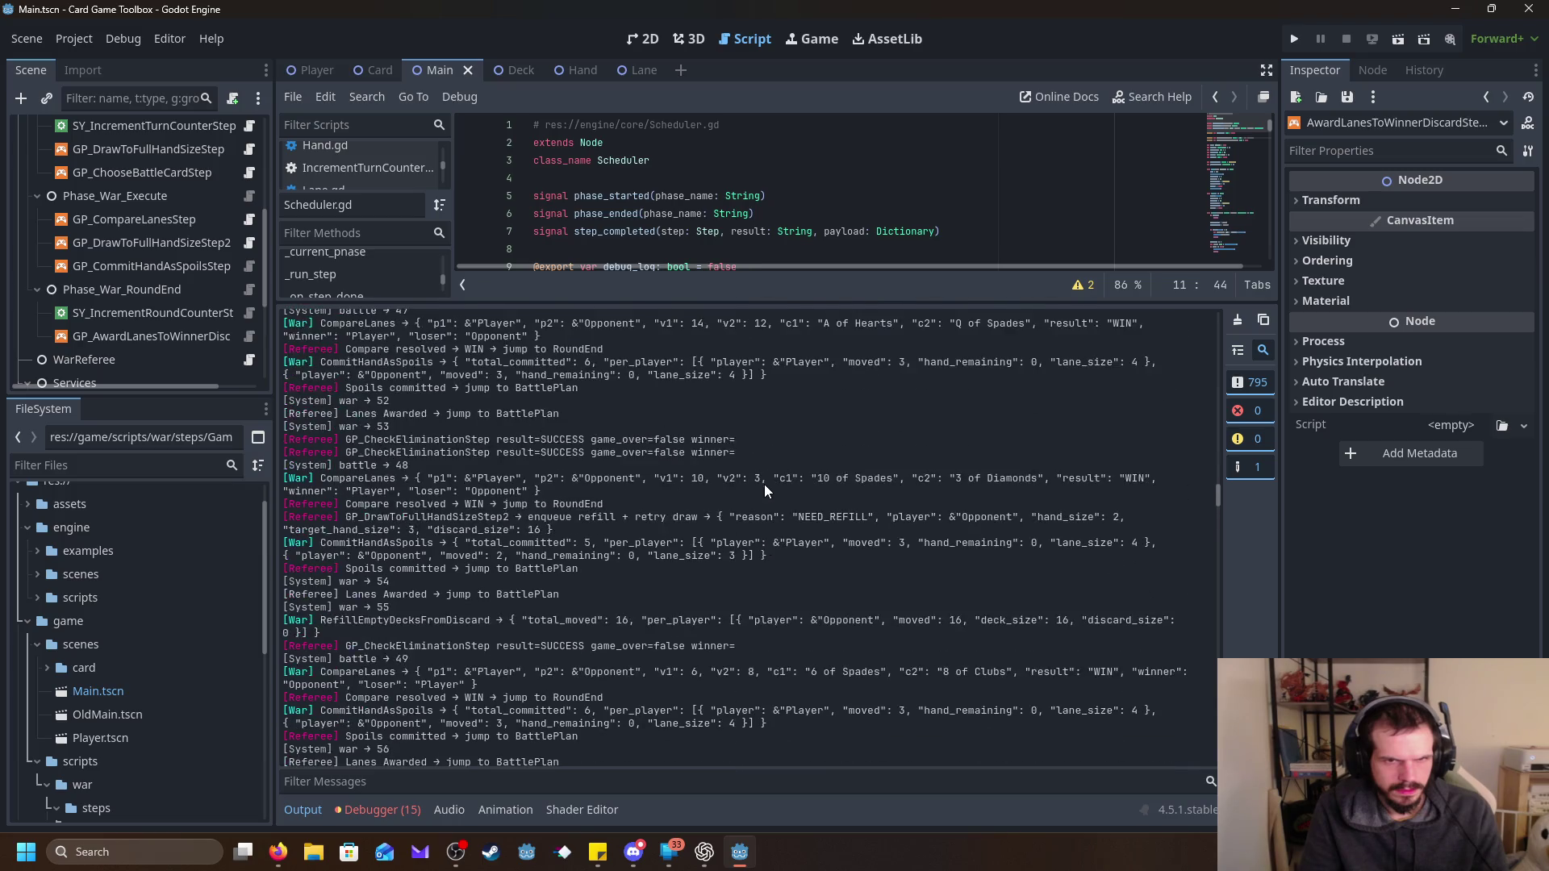
pyautogui.scroll(20, 763, 484)
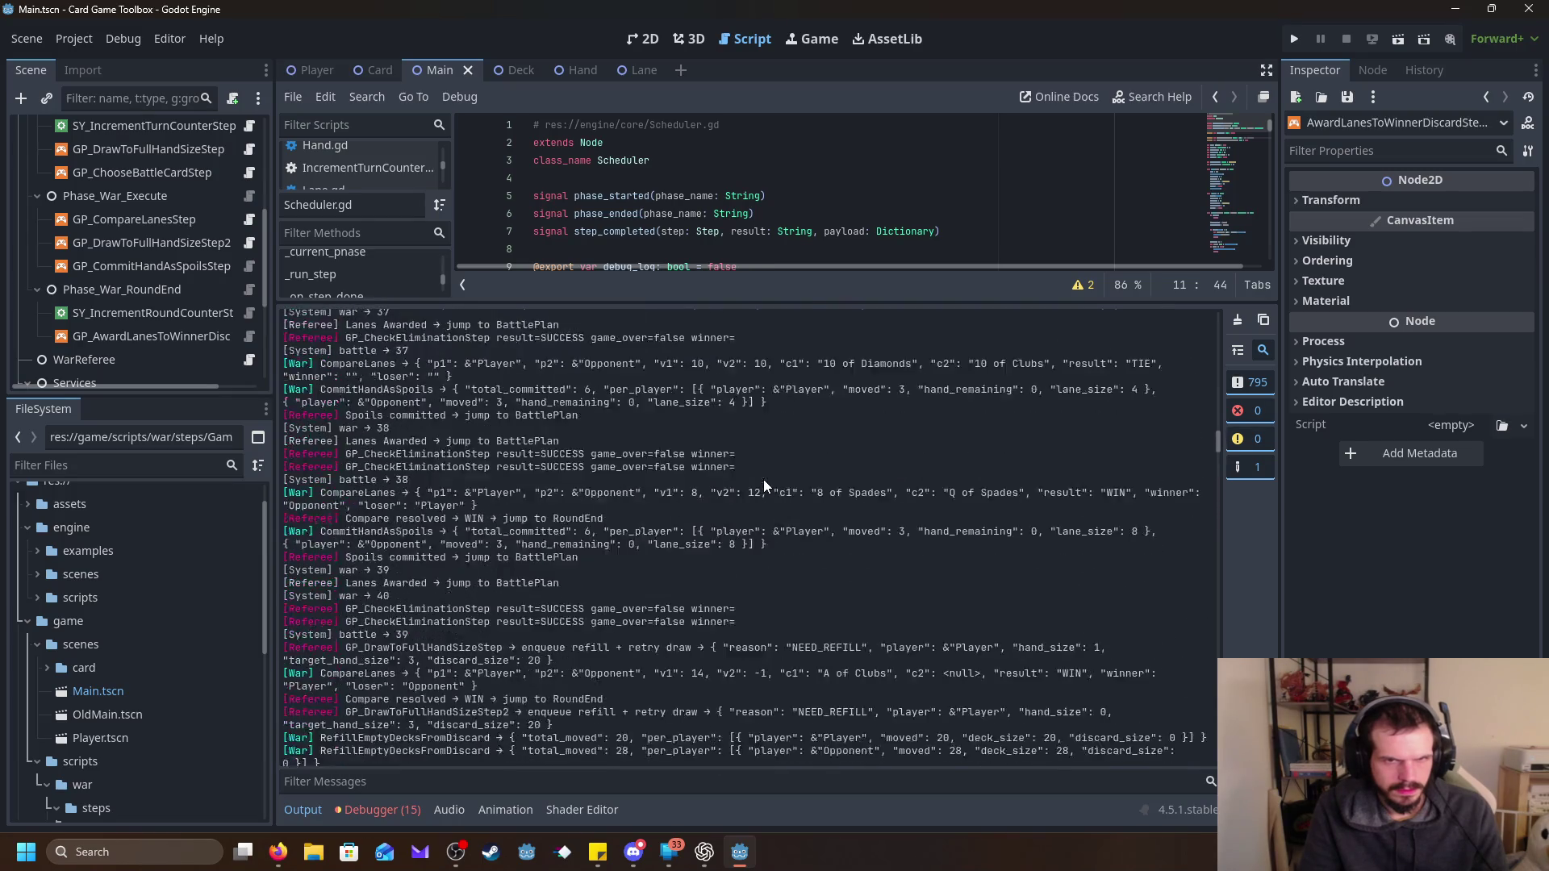
pyautogui.scroll(20, 763, 479)
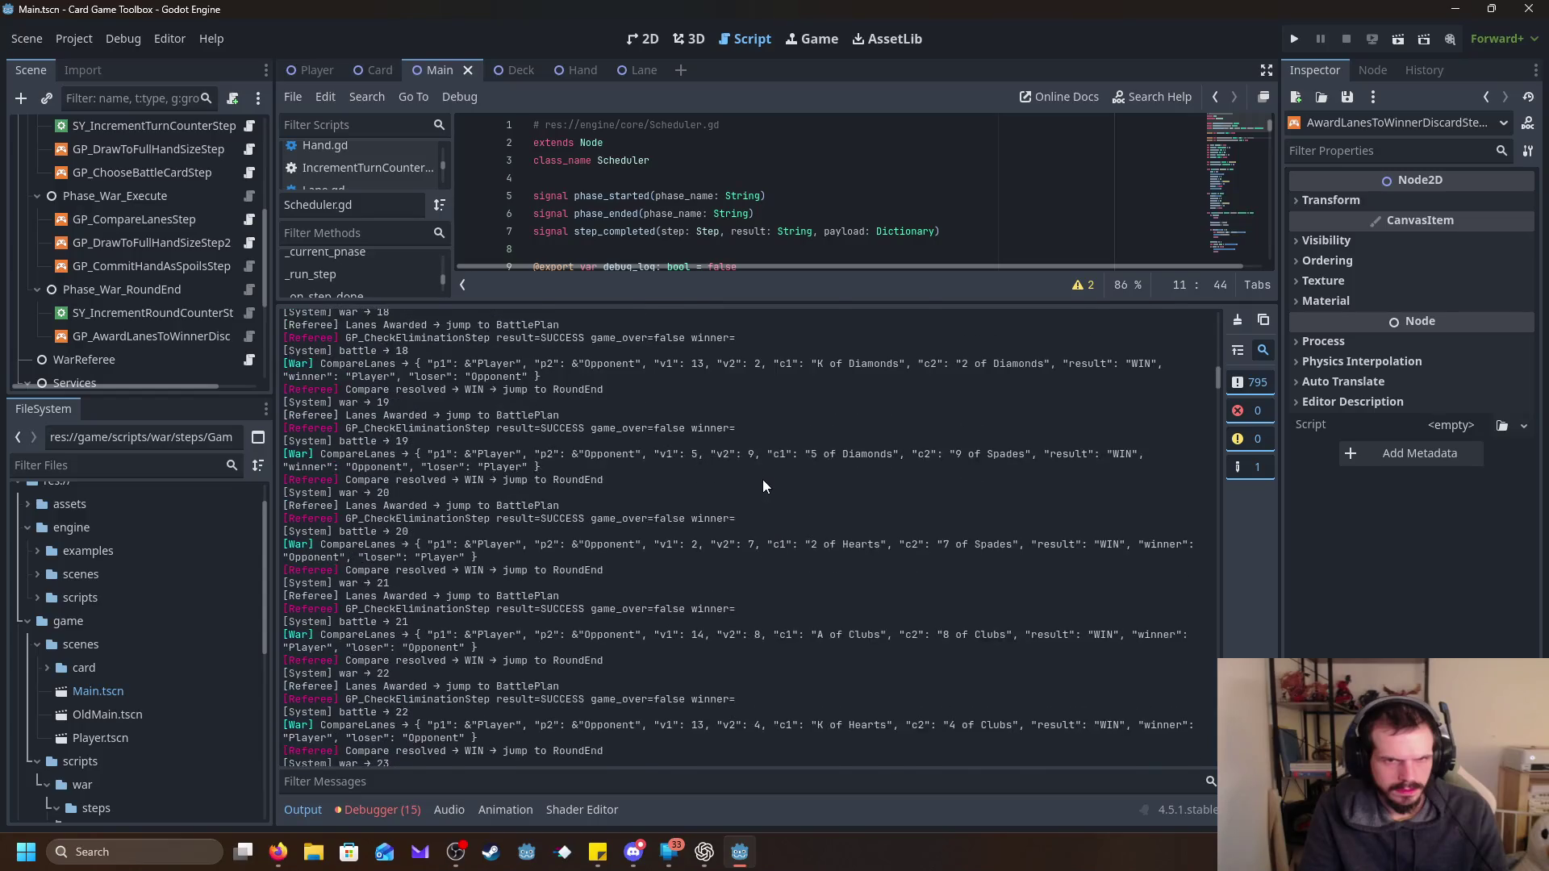
pyautogui.scroll(20, 762, 480)
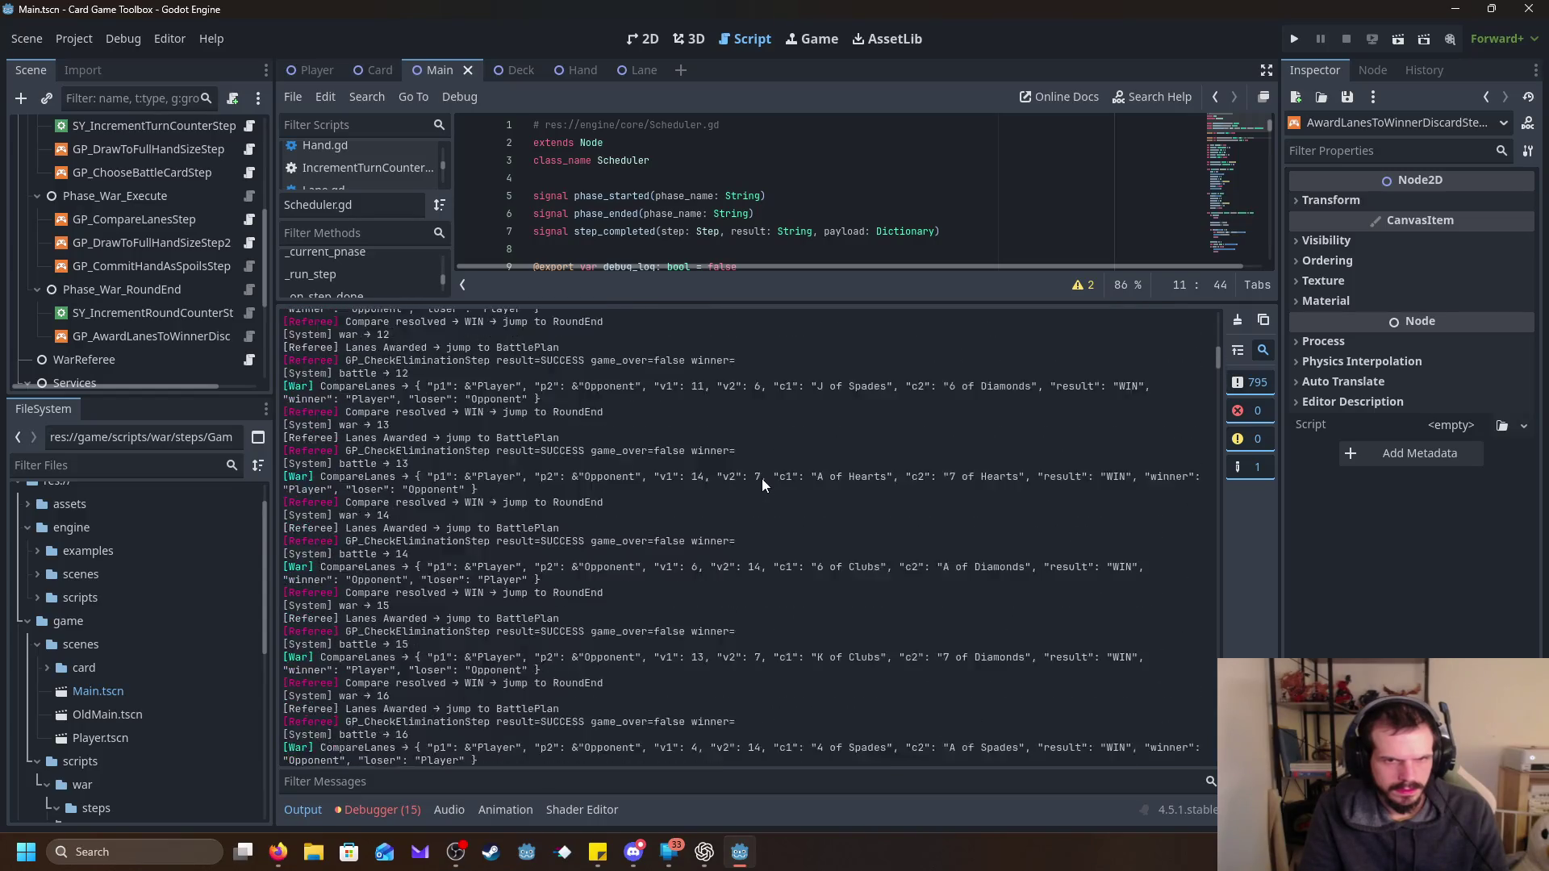
pyautogui.scroll(12, 762, 478)
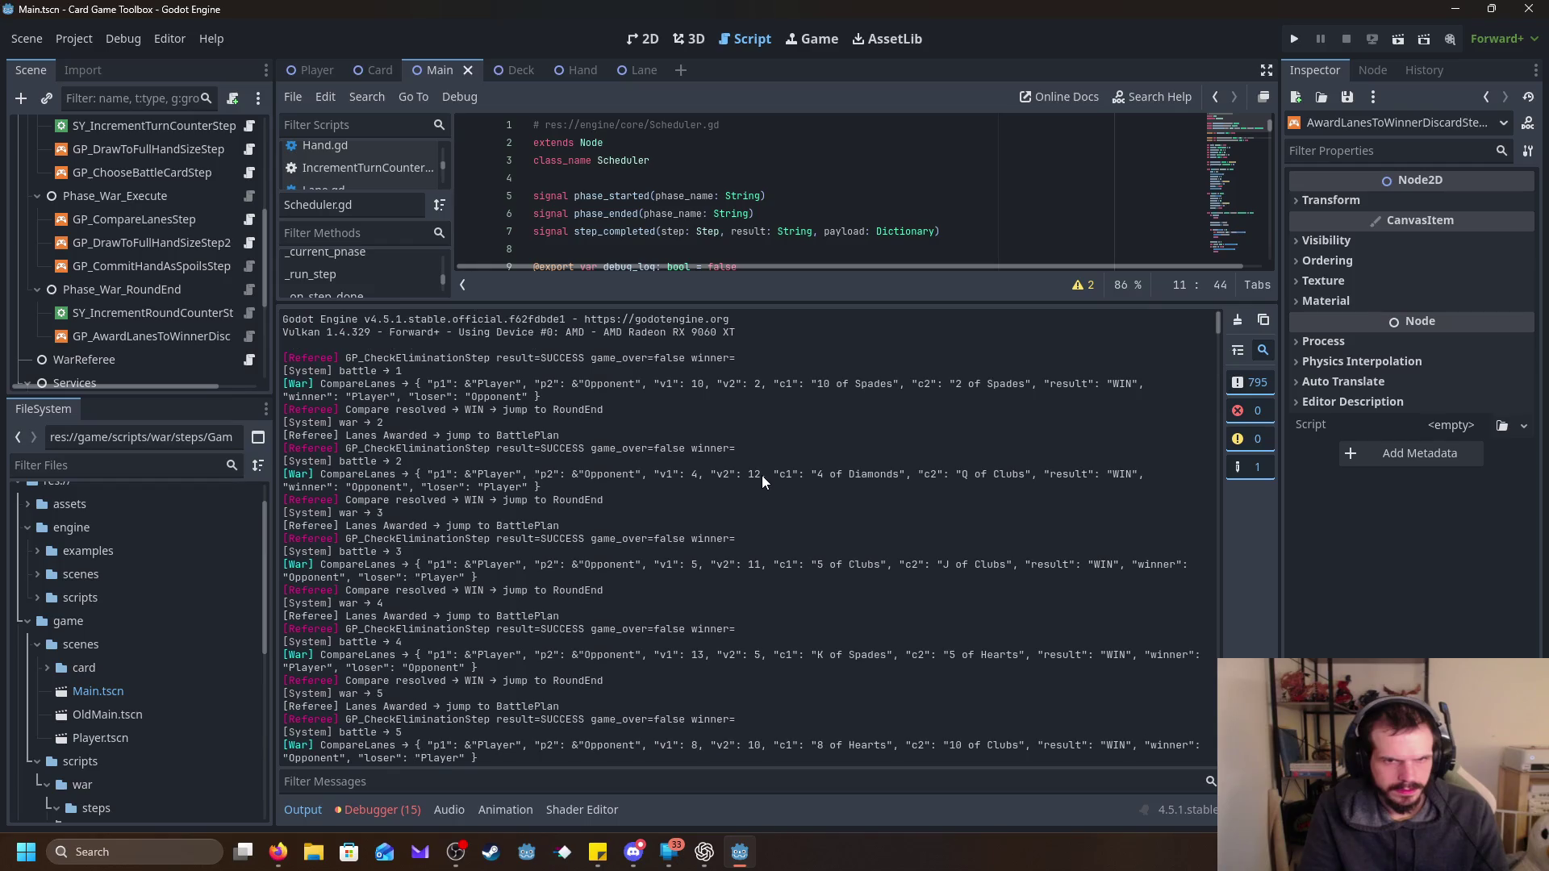
pyautogui.scroll(-20, 761, 482)
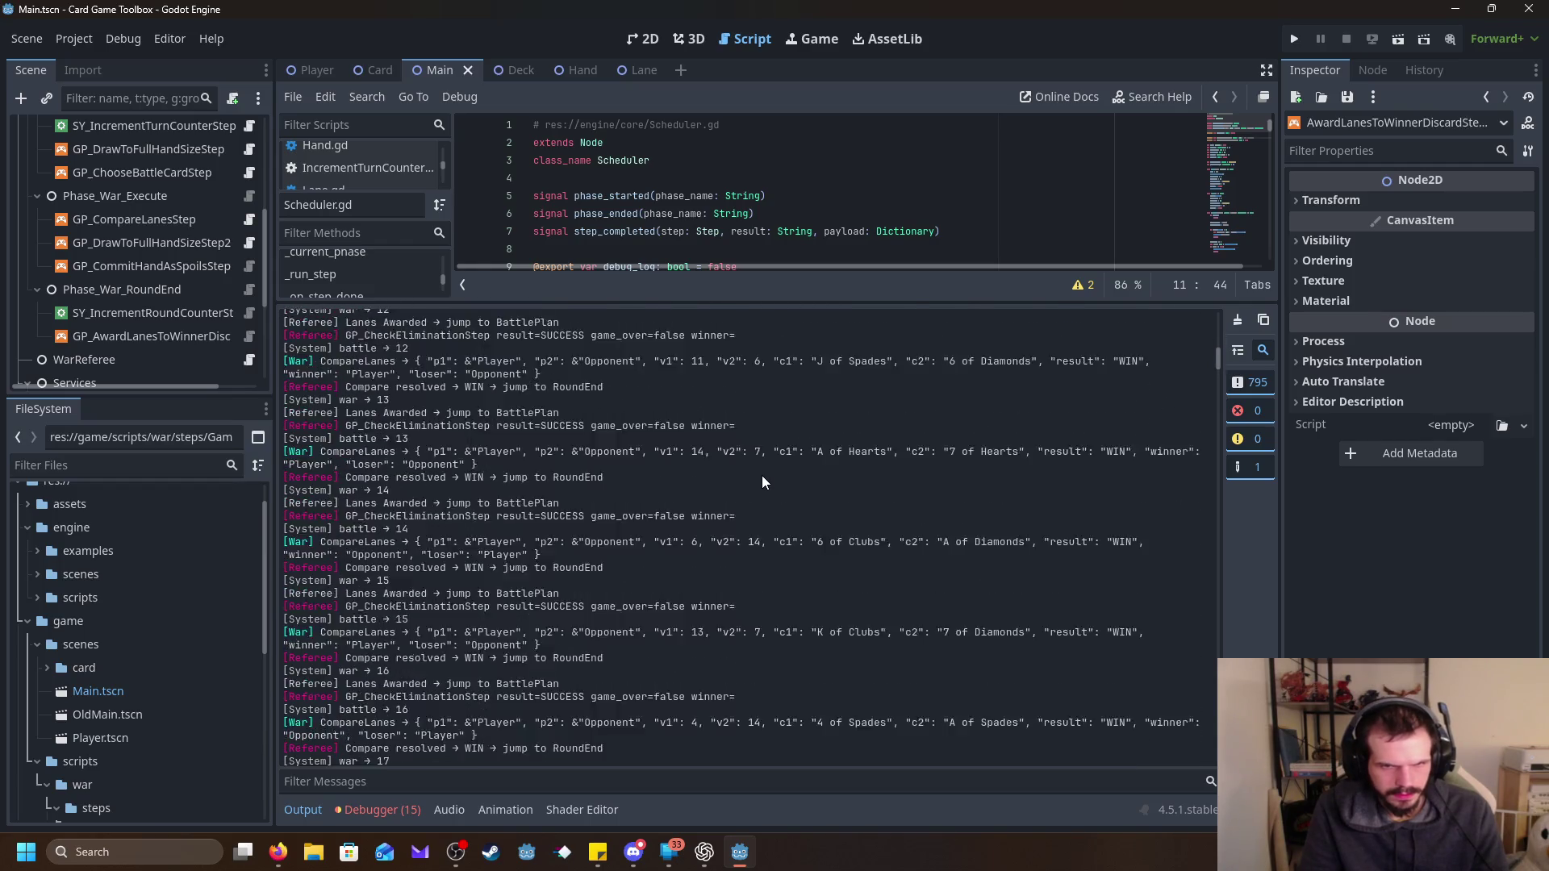
pyautogui.scroll(-15, 763, 482)
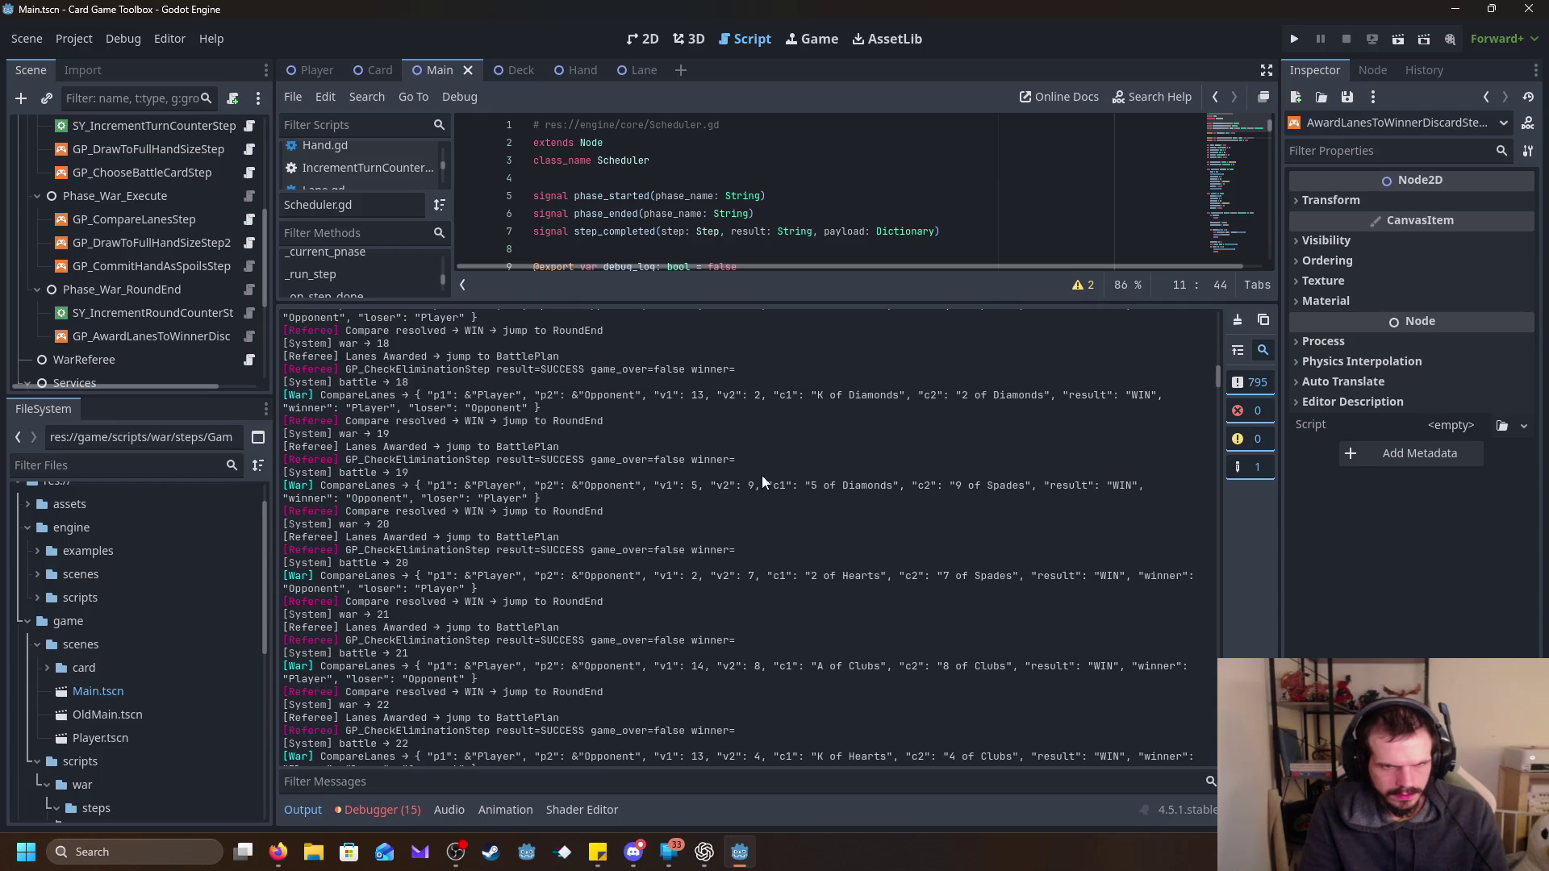
pyautogui.scroll(-5, 761, 476)
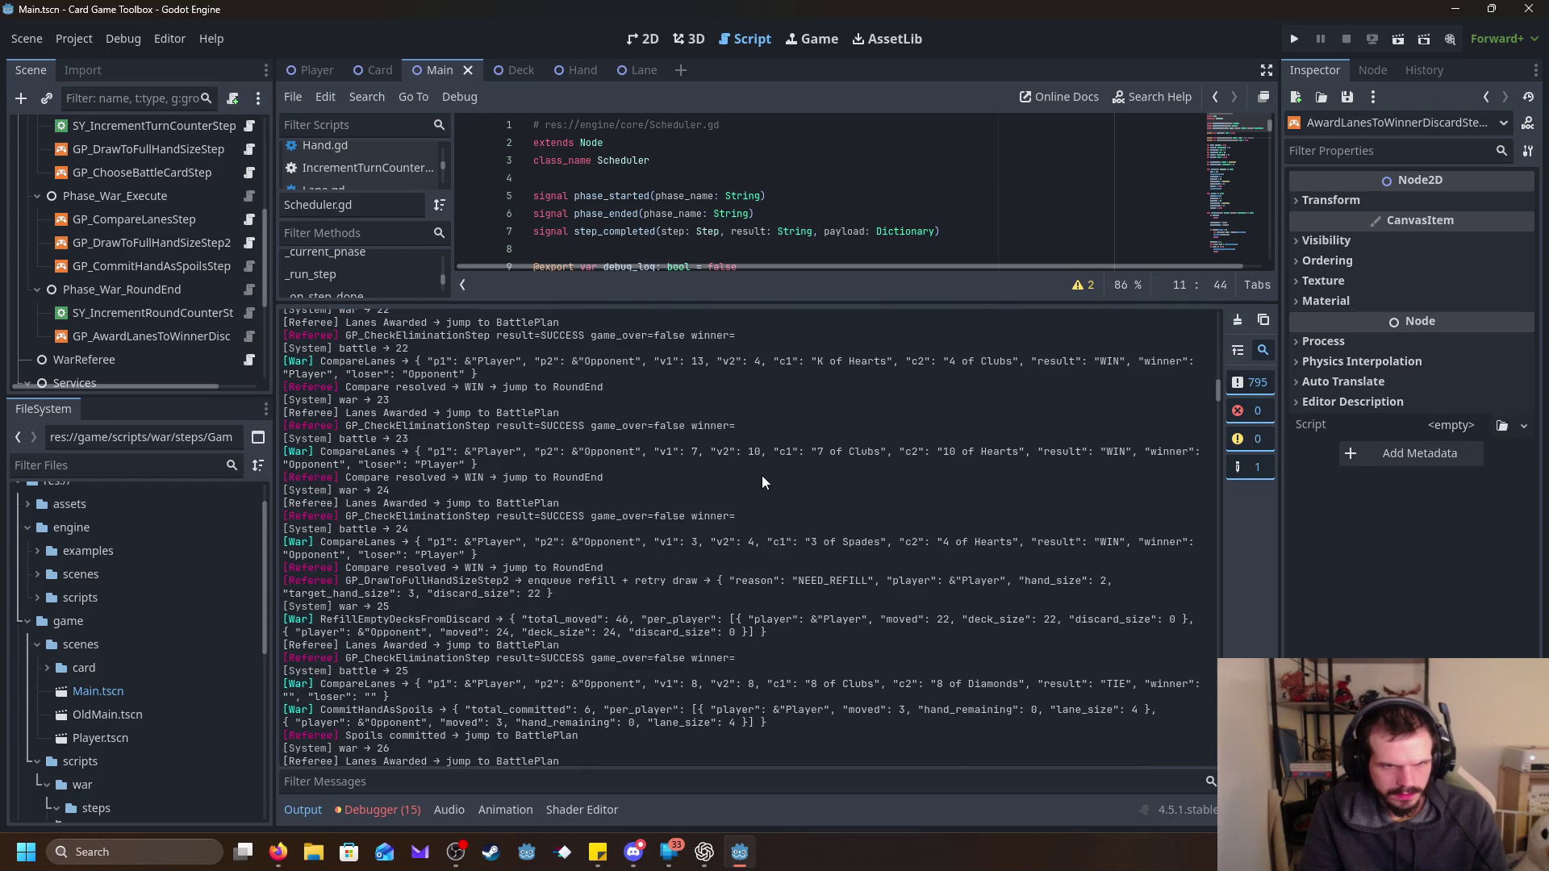
pyautogui.scroll(-5, 763, 476)
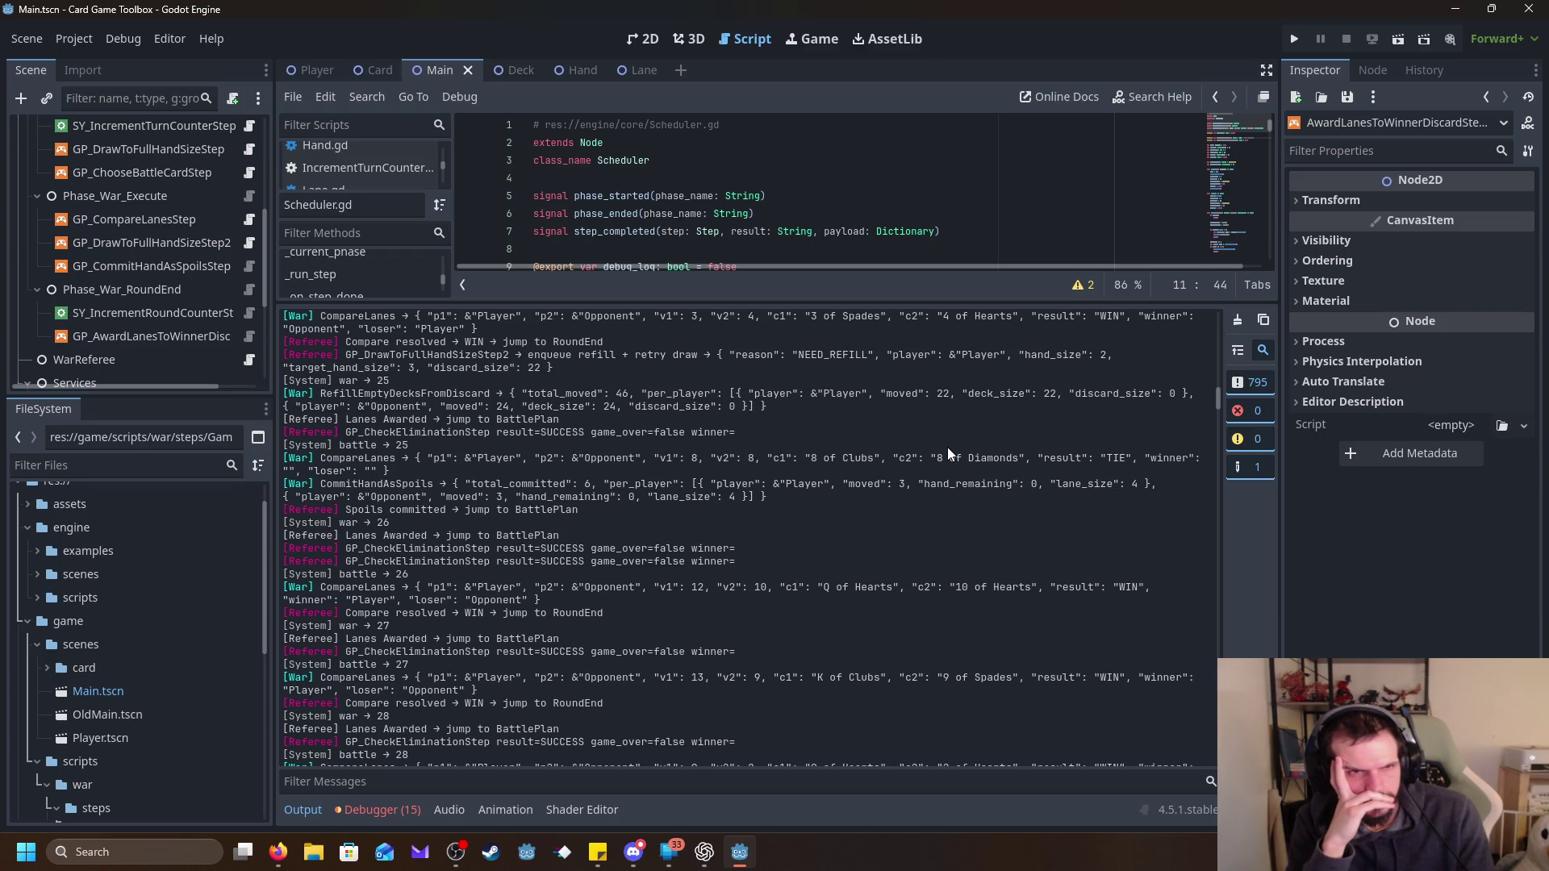
pyautogui.scroll(4, 133, 234)
pyautogui.scroll(3, 133, 234)
# Enable Debug Log on both the GameManager and Scheduler nodes in the Inspector.
pyautogui.click(97, 152)
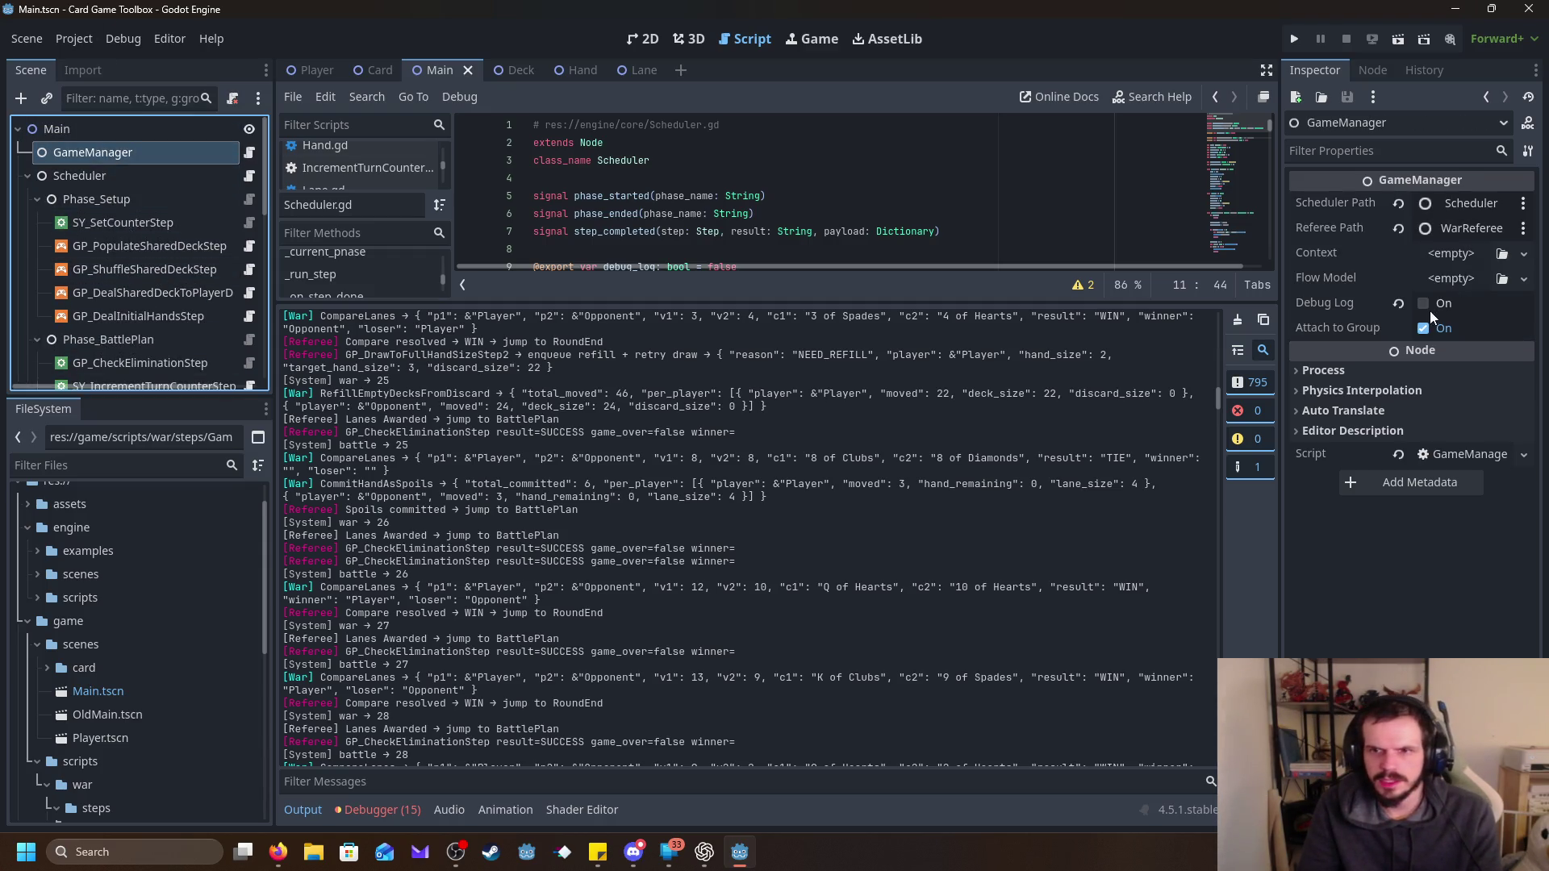
pyautogui.click(1425, 304)
pyautogui.click(80, 176)
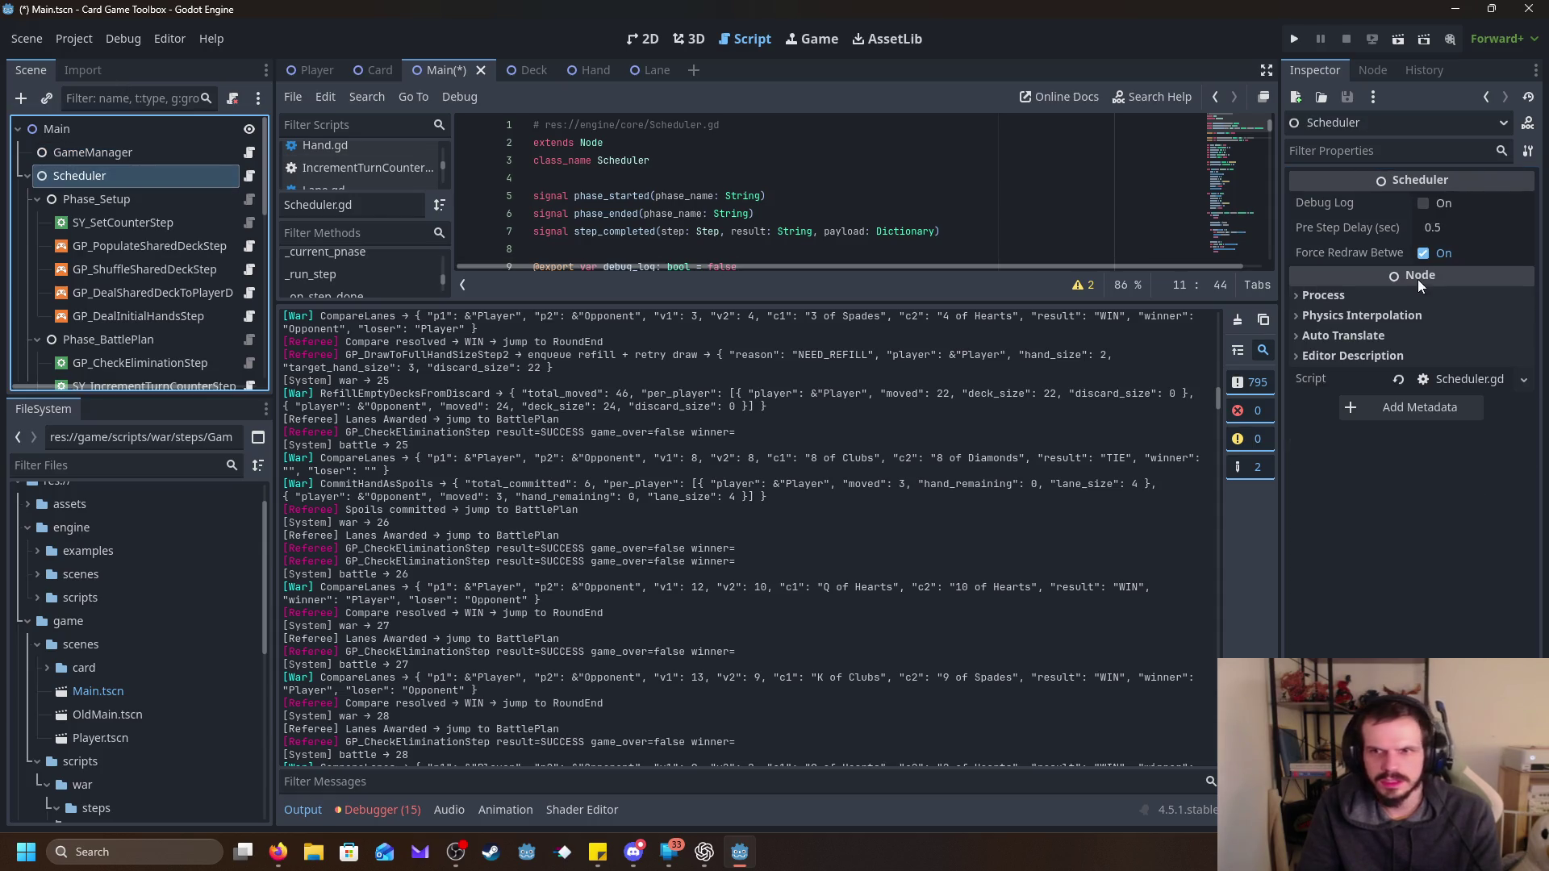
pyautogui.click(1424, 202)
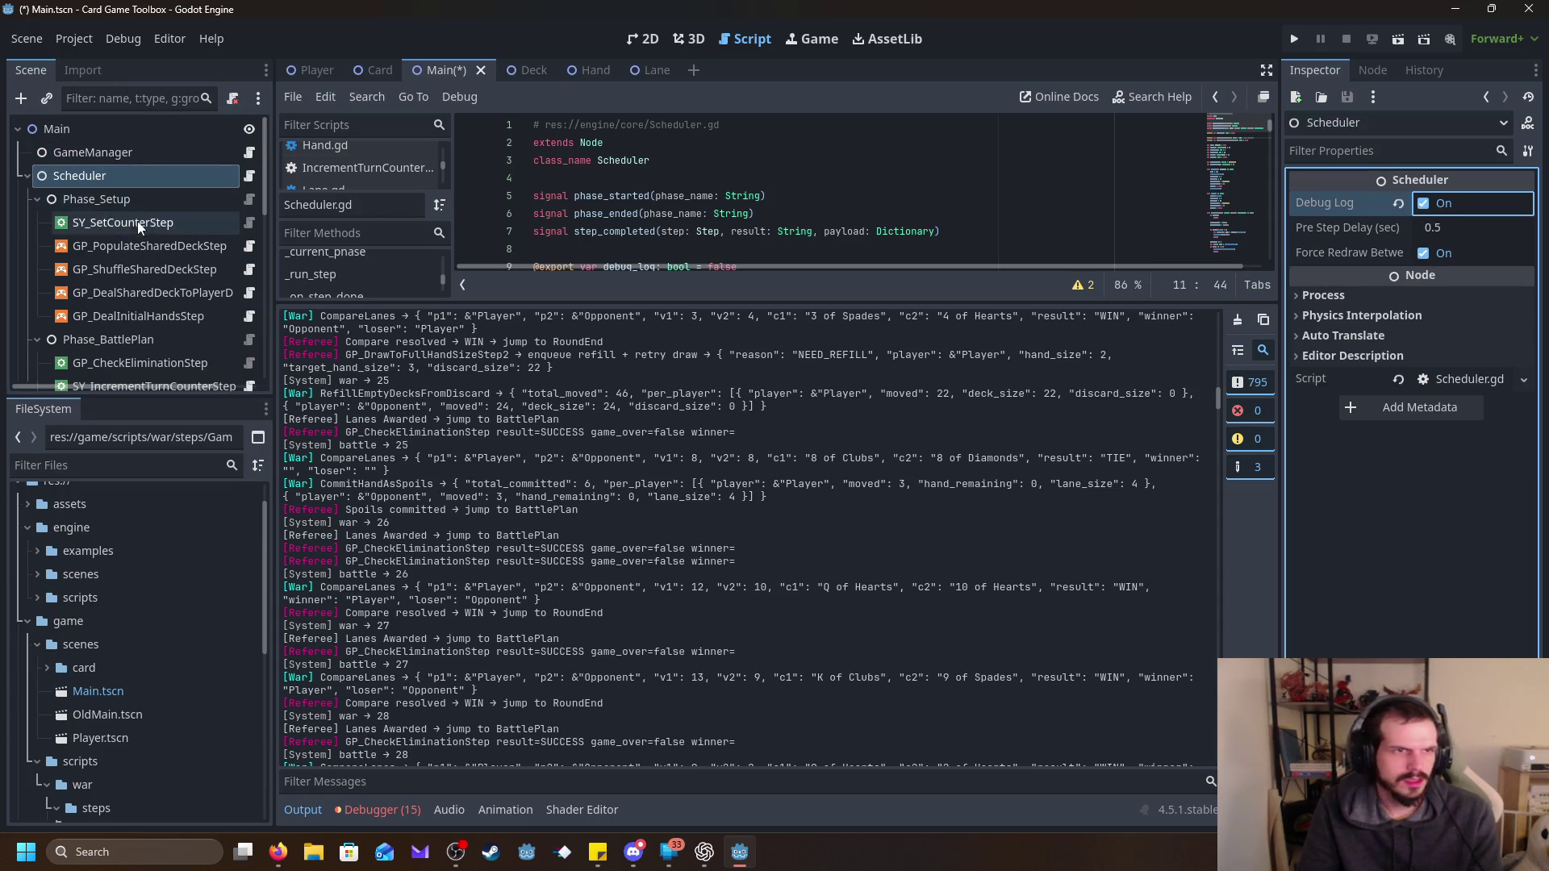
# Save Main.tscn and launch the game with Run Project.
pyautogui.scroll(-5, 174, 266)
pyautogui.scroll(-5, 174, 277)
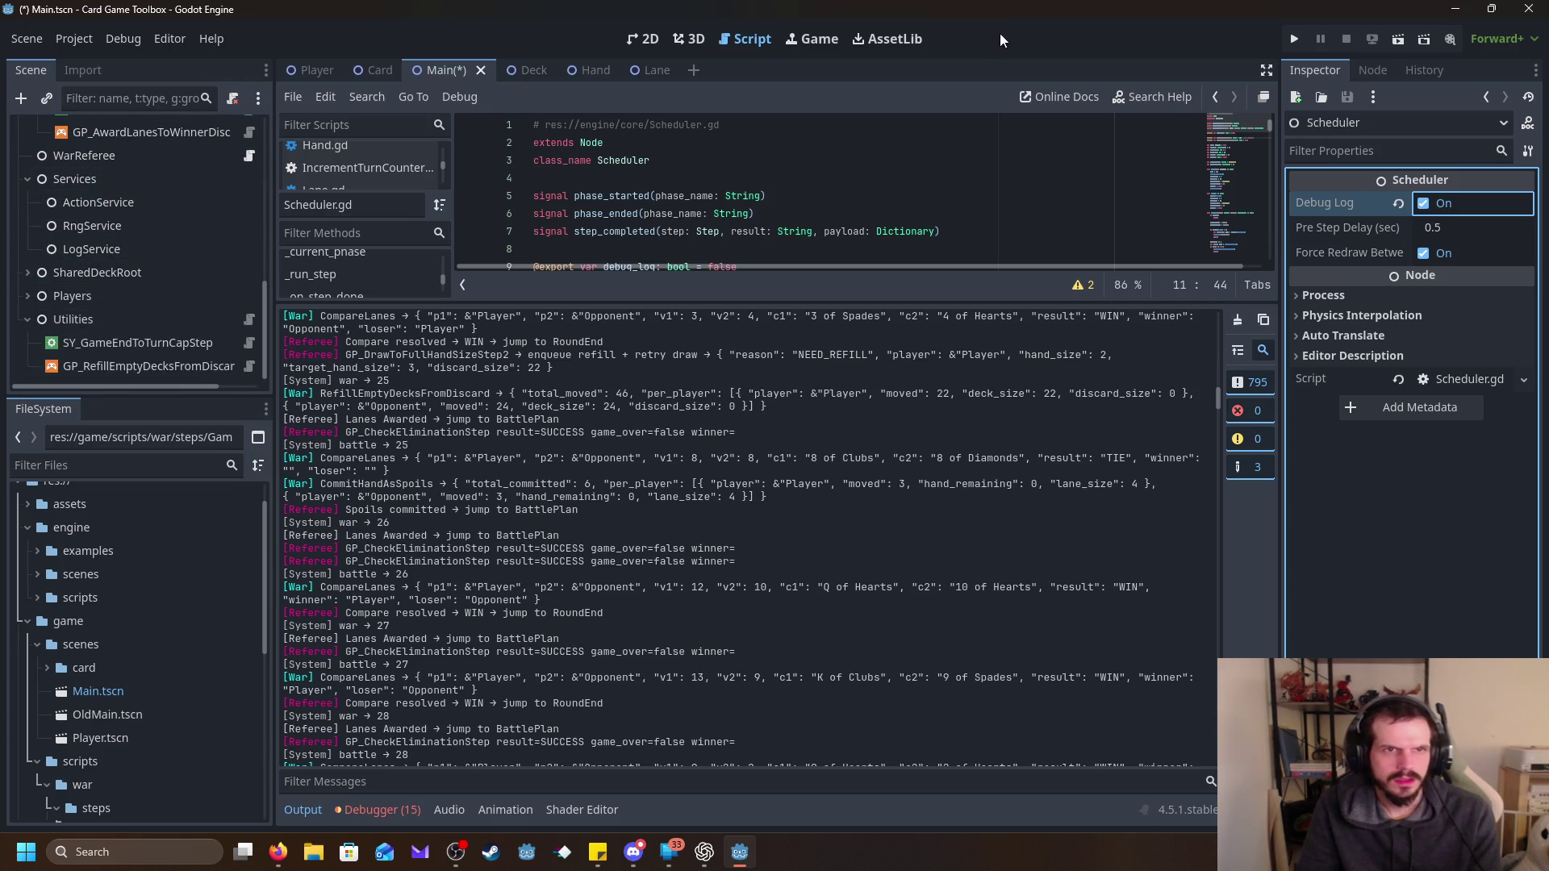
pyautogui.click(1294, 38)
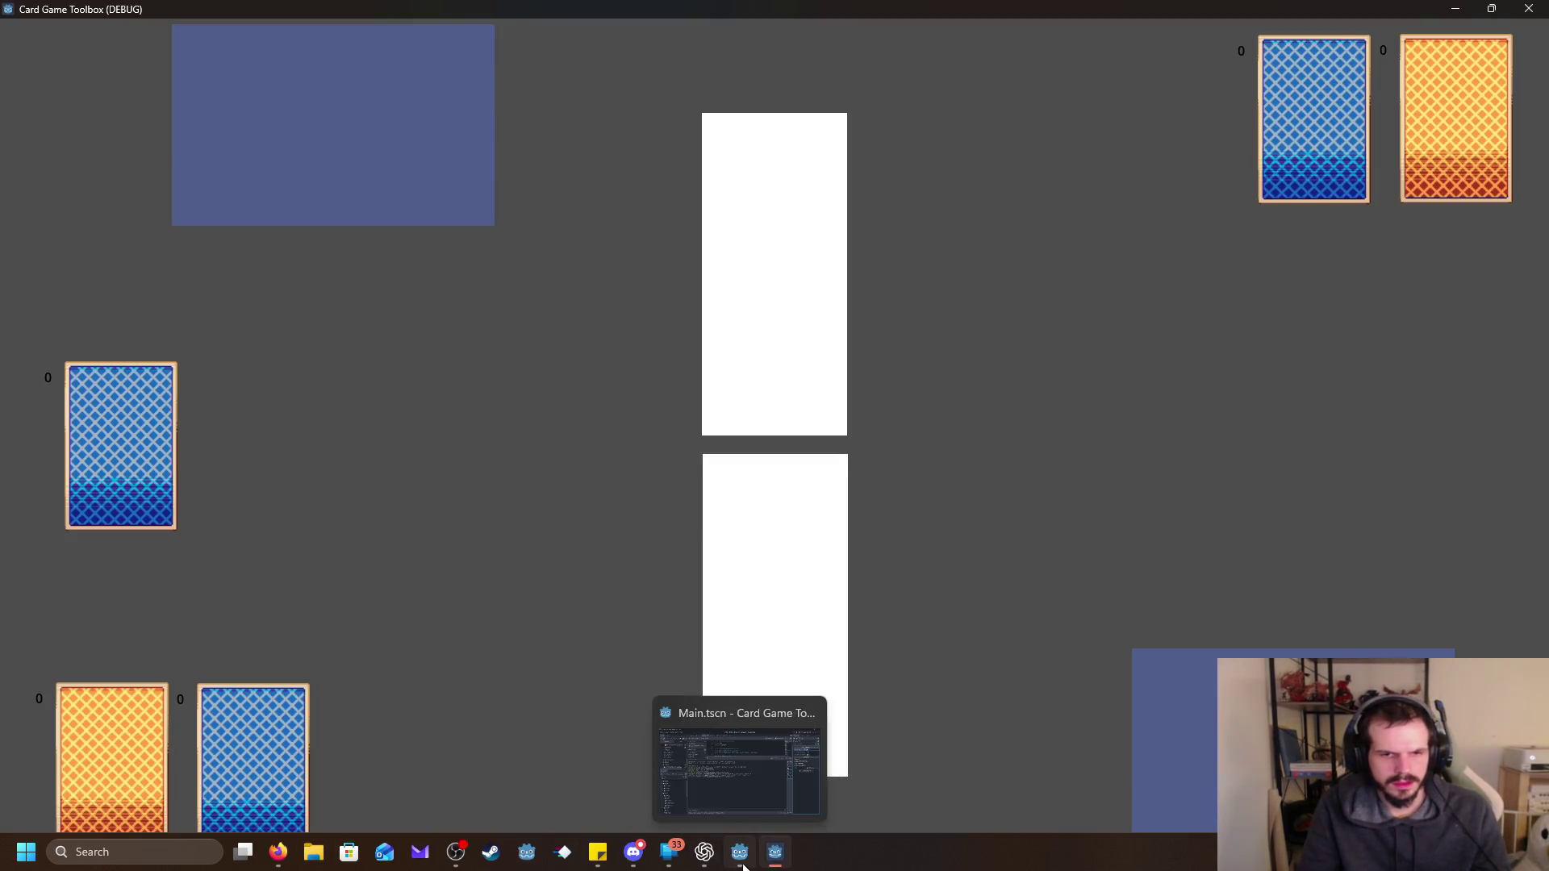
# Bring the editor forward, move it down, and close the finished game with Alt+F4.
pyautogui.click(740, 852)
pyautogui.moveTo(788, 13); pyautogui.dragTo(376, 484)
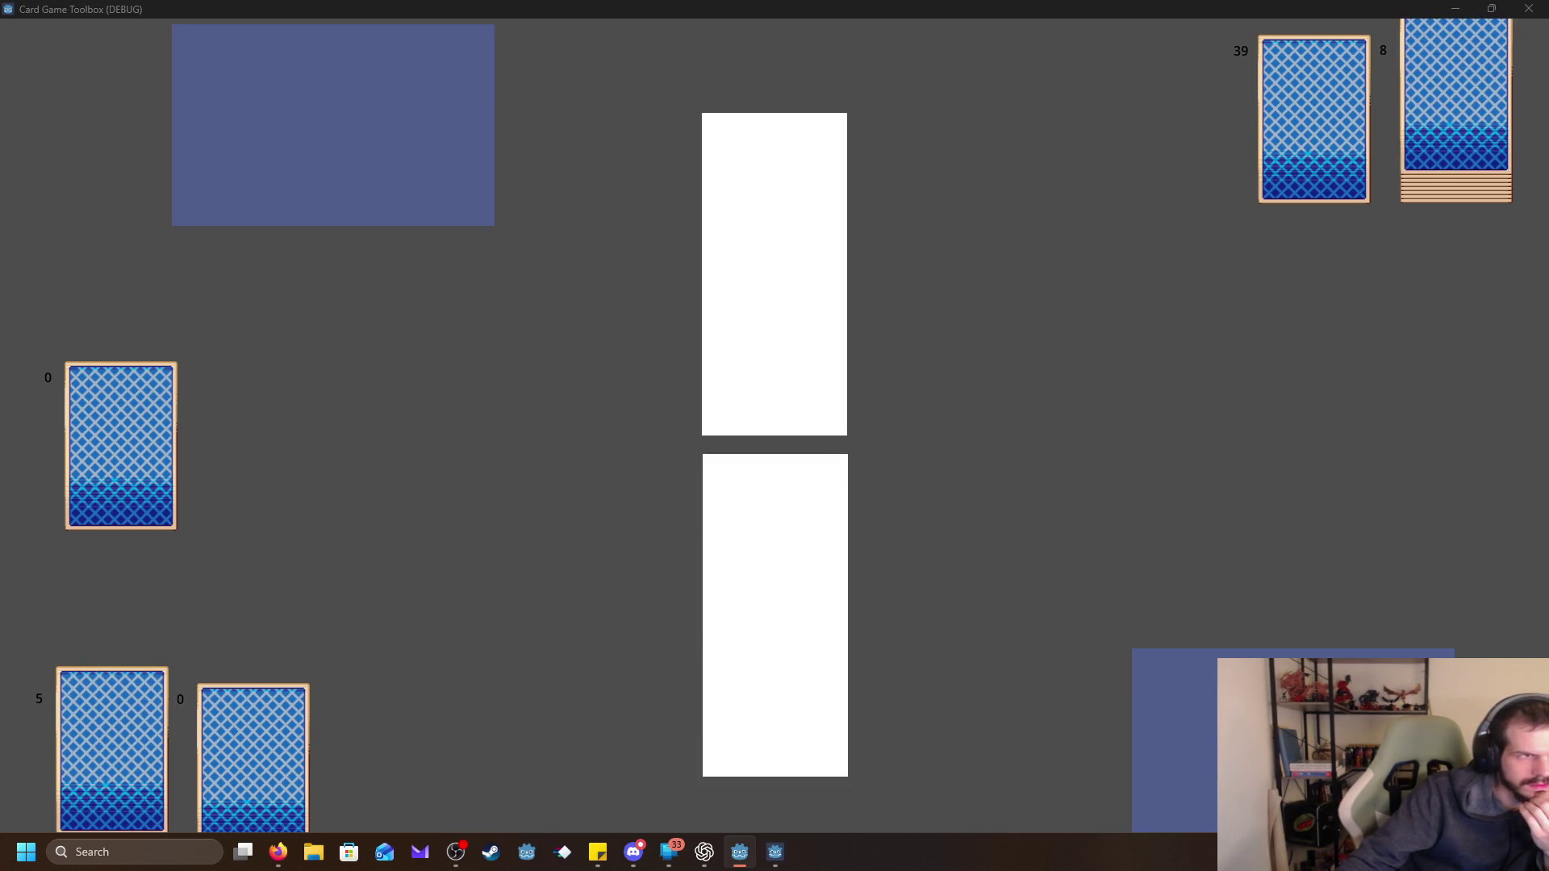
pyautogui.hotkey('alt', 'F4')
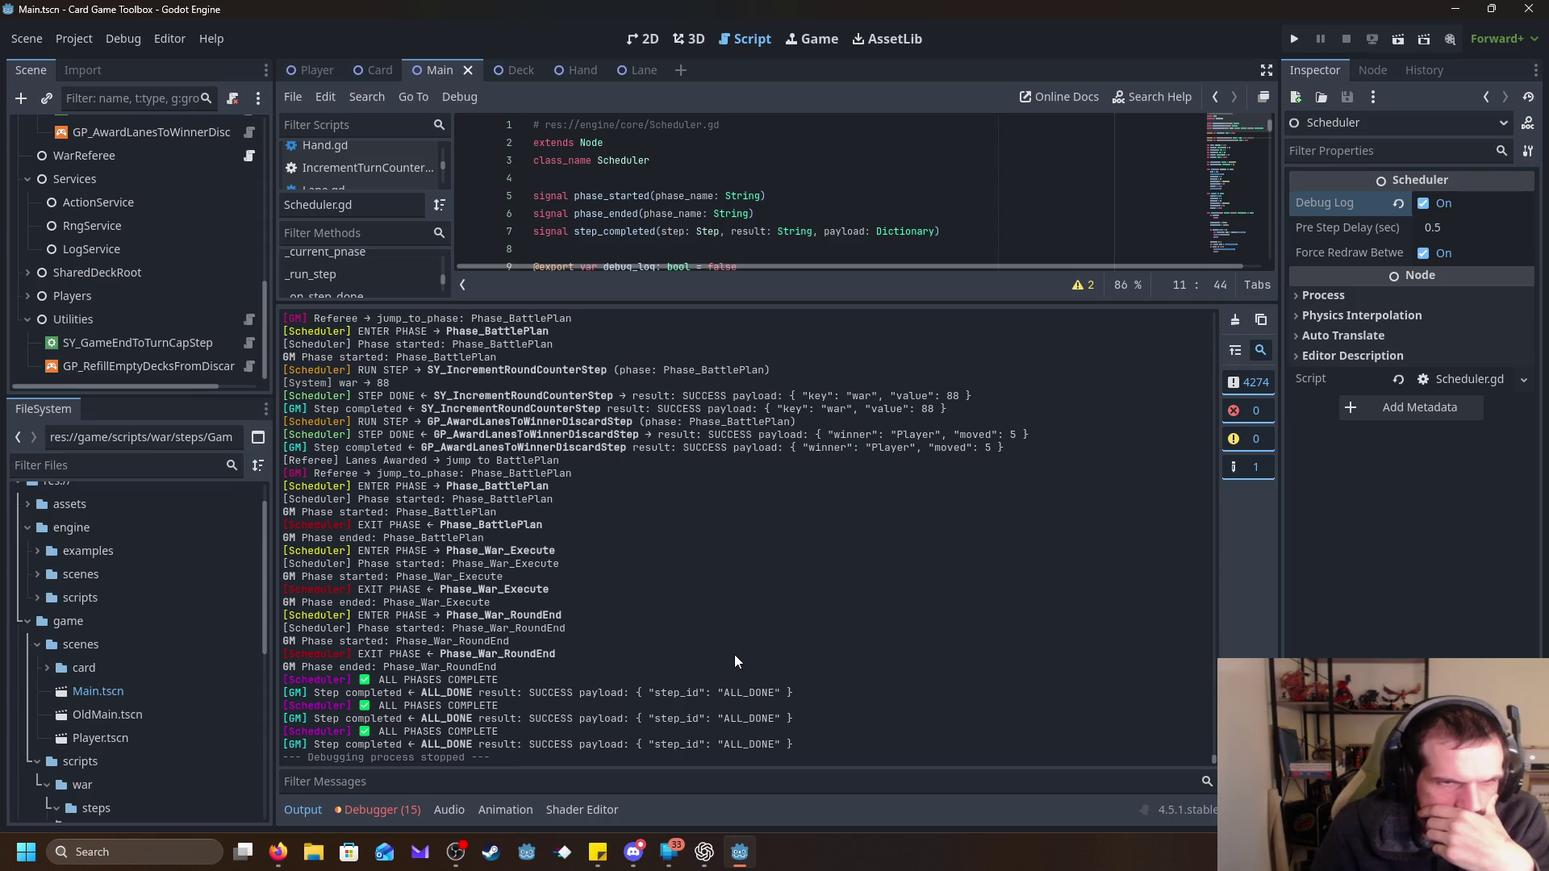
pyautogui.scroll(2, 735, 656)
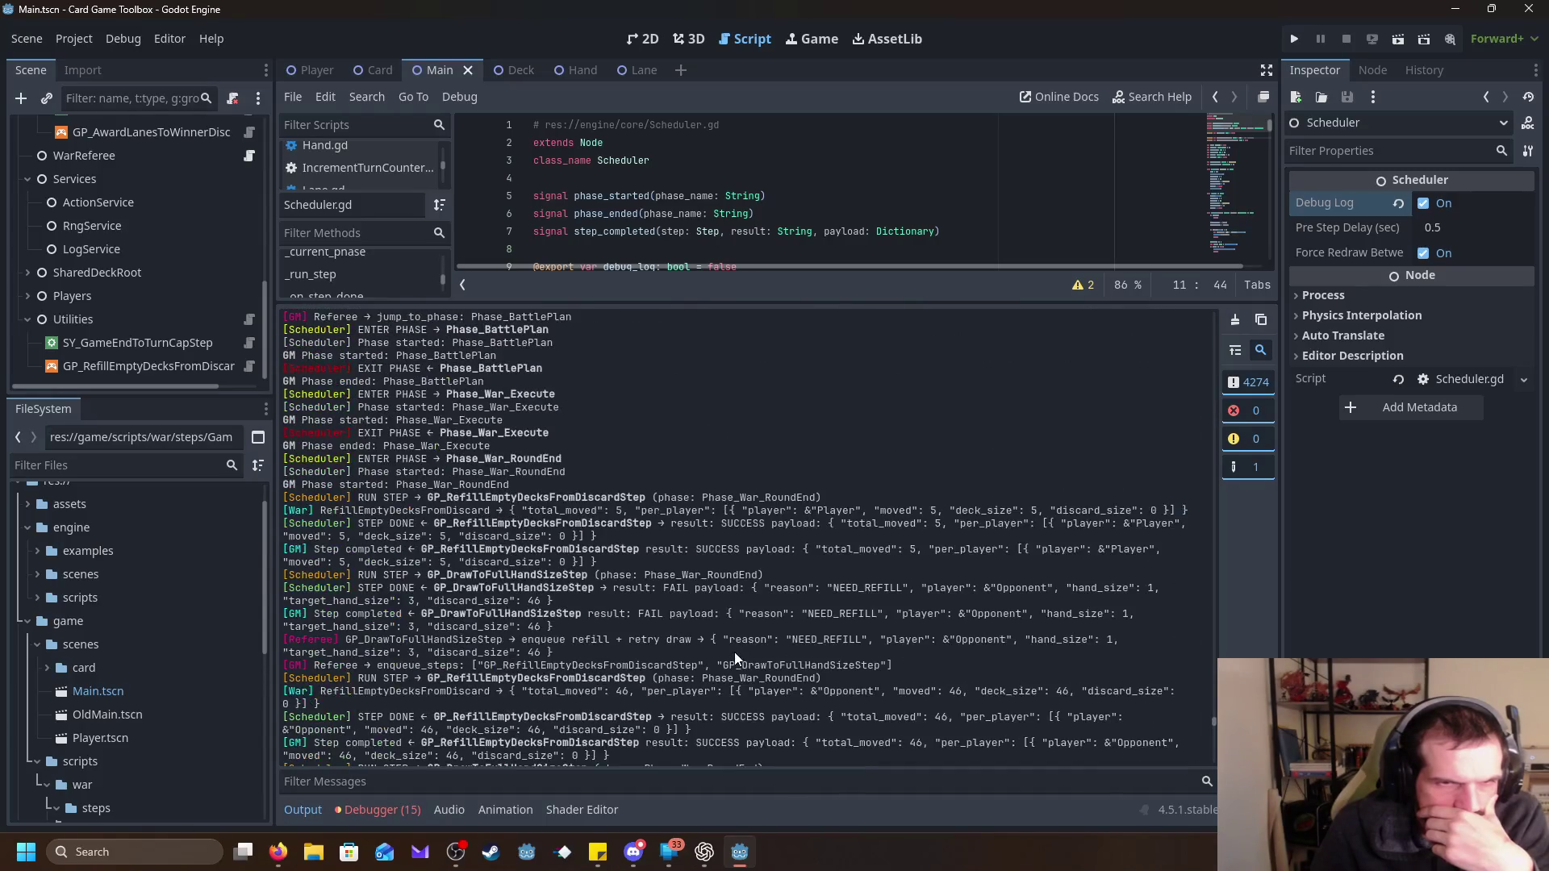
pyautogui.scroll(1, 734, 658)
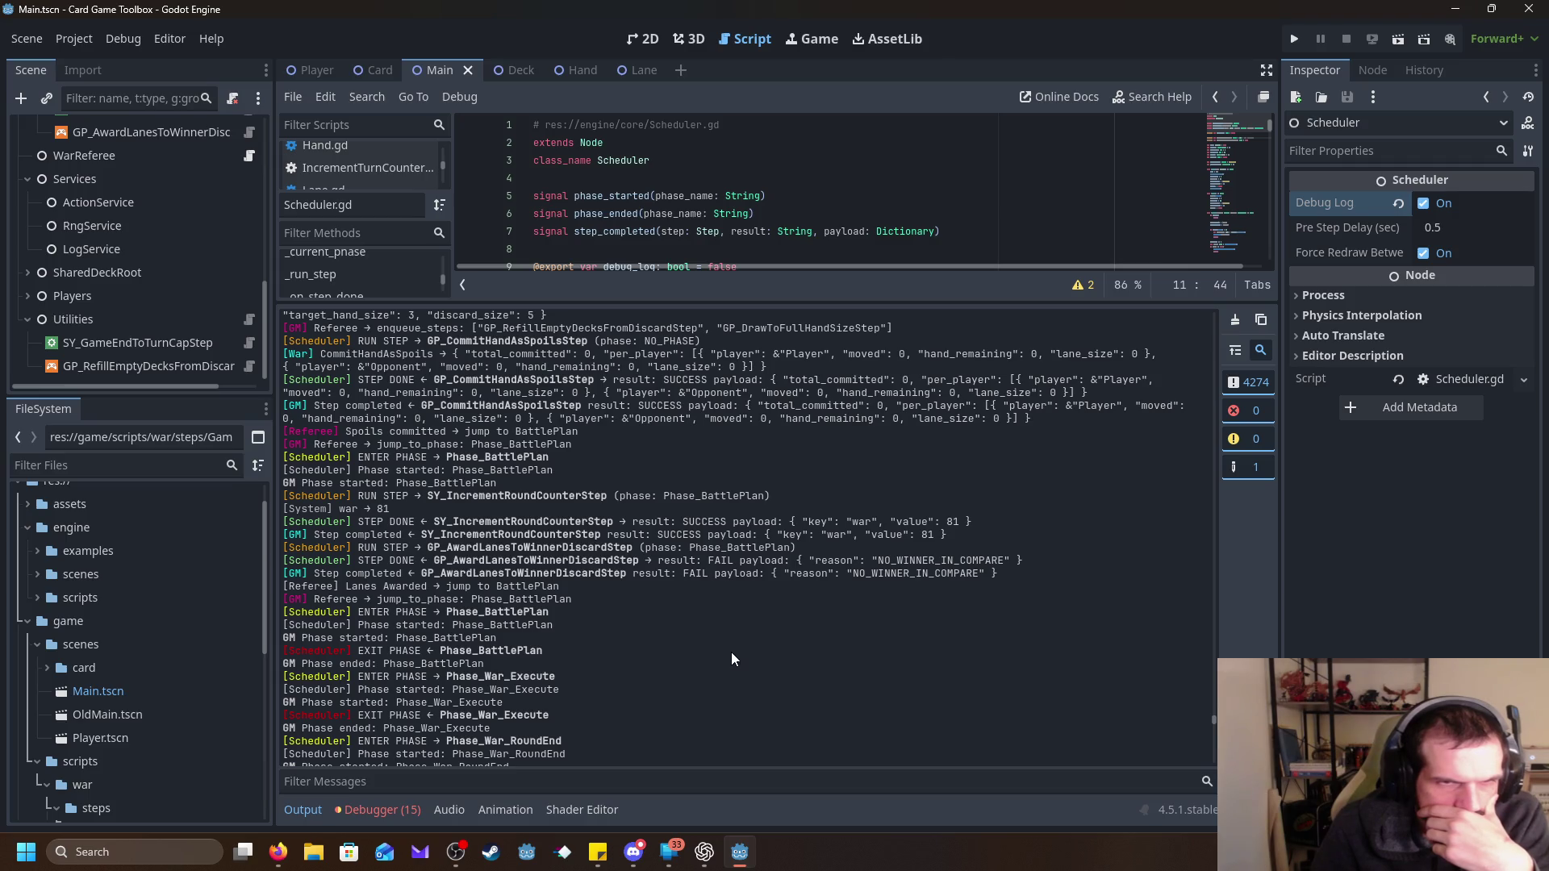
pyautogui.scroll(3, 730, 653)
pyautogui.scroll(15, 729, 658)
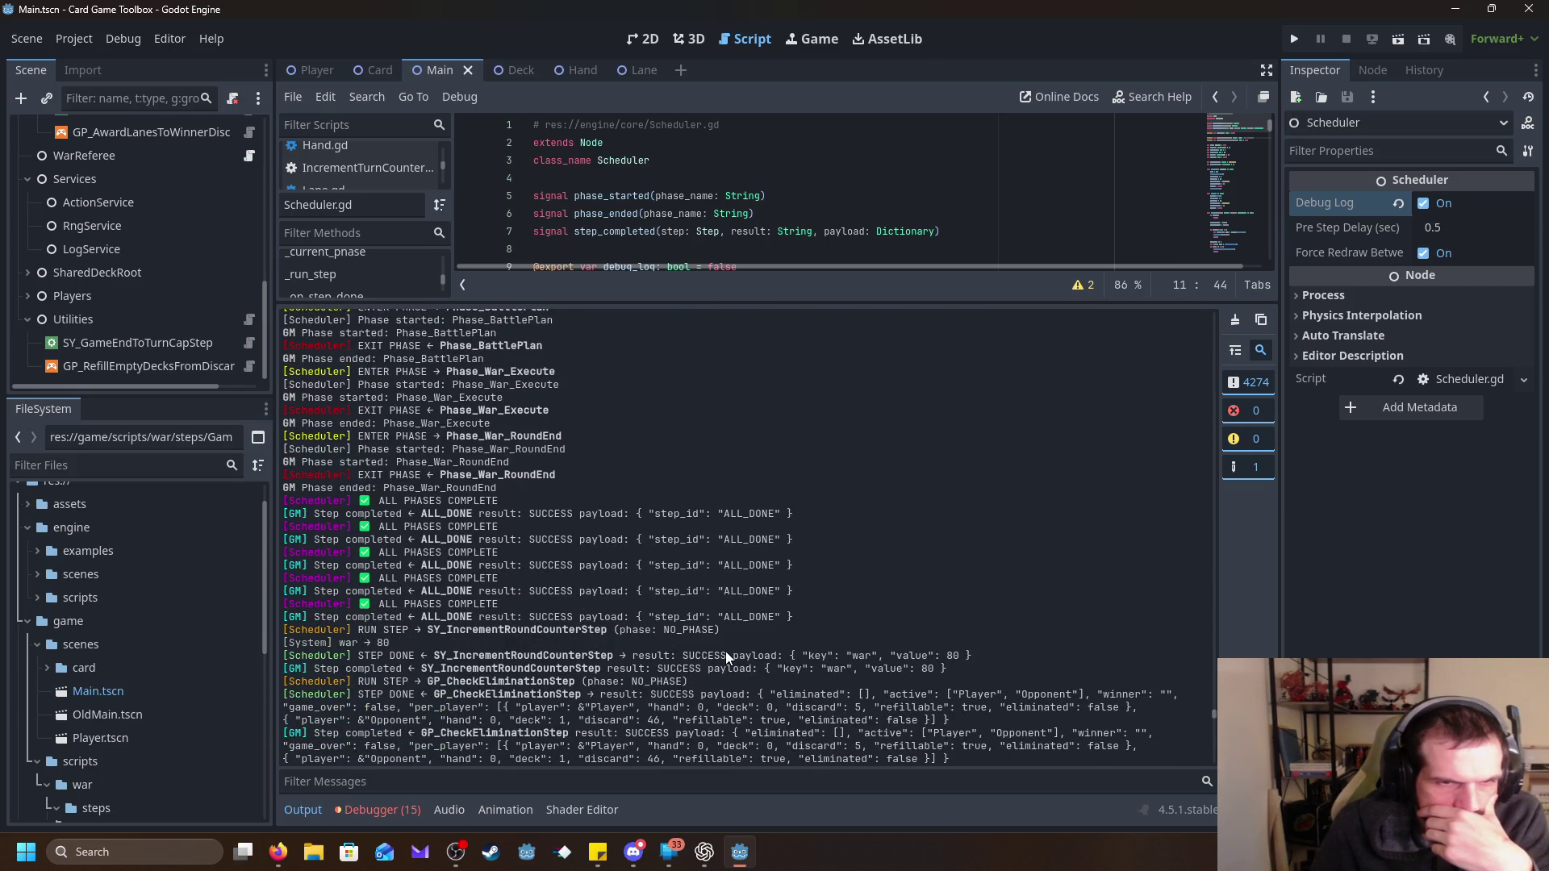
pyautogui.scroll(10, 723, 655)
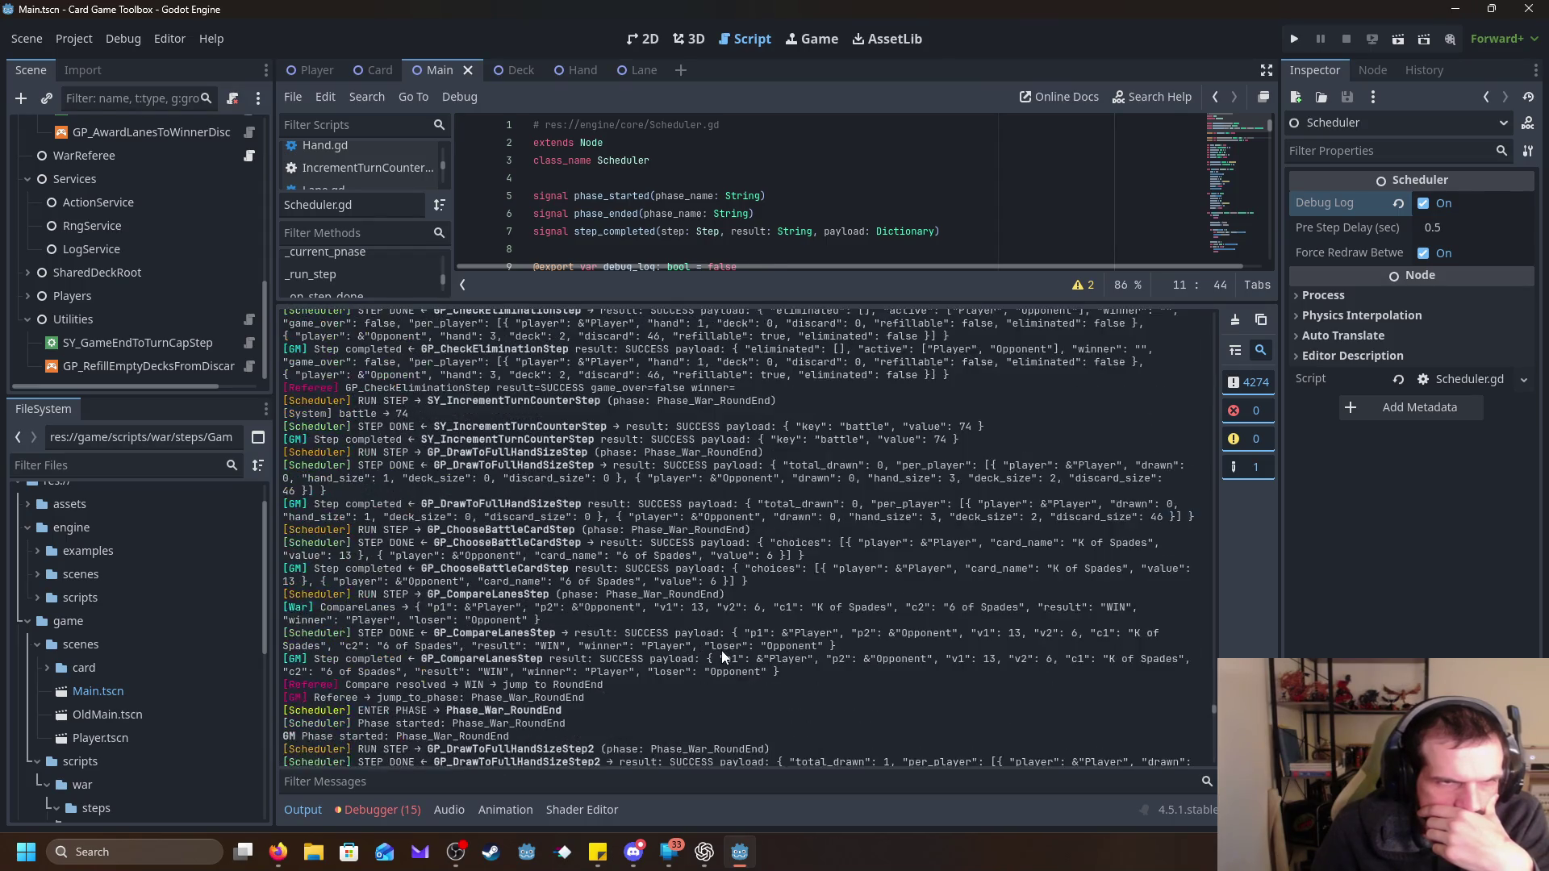
pyautogui.scroll(15, 720, 653)
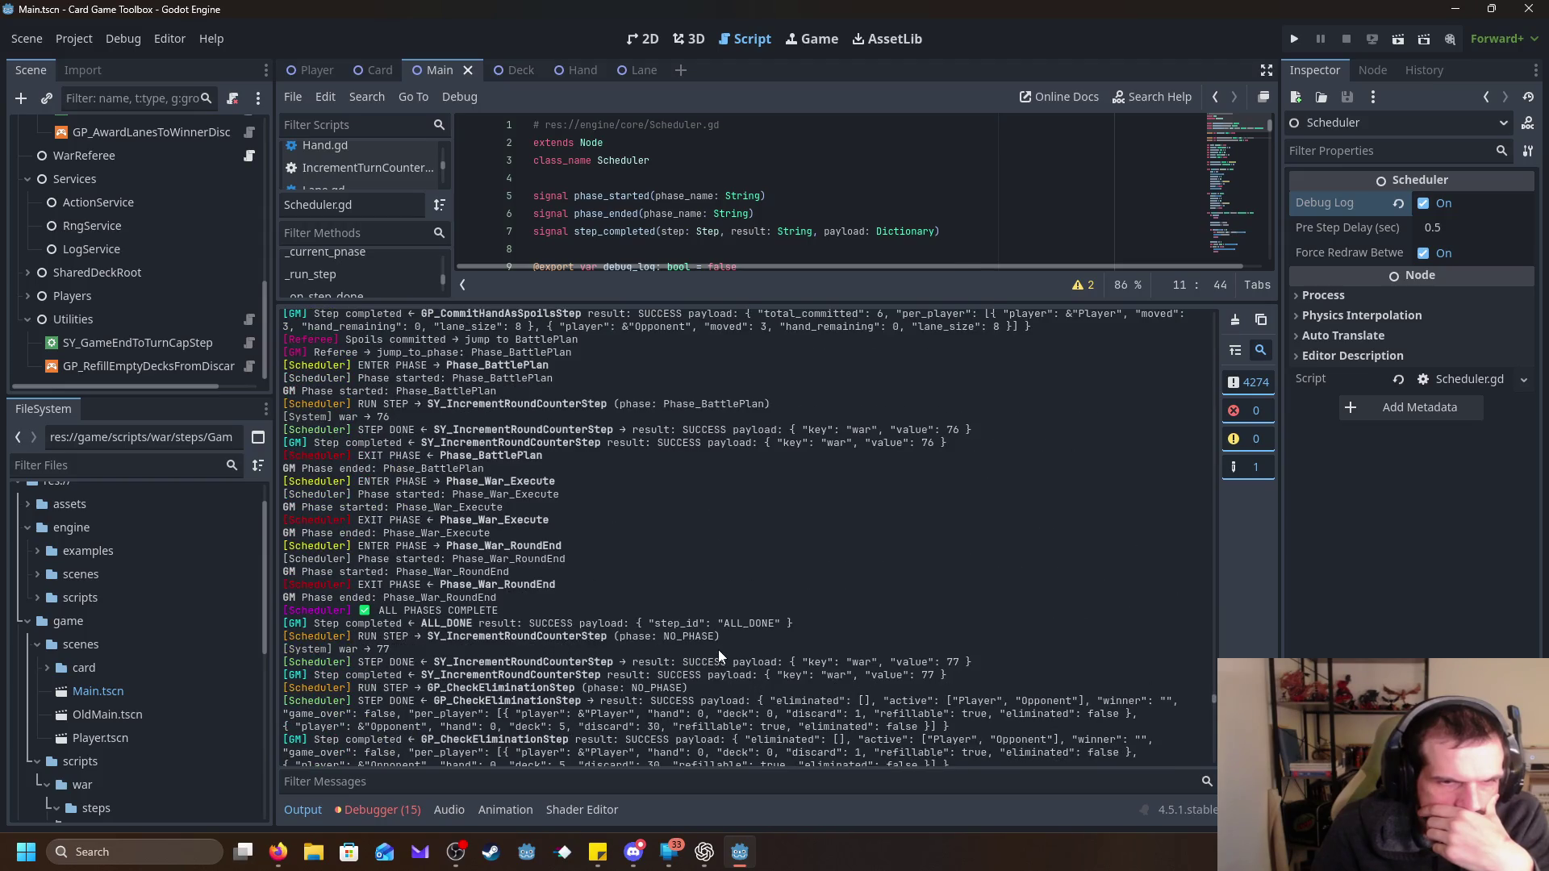
pyautogui.scroll(12, 718, 649)
pyautogui.scroll(10, 718, 649)
pyautogui.scroll(-10, 717, 649)
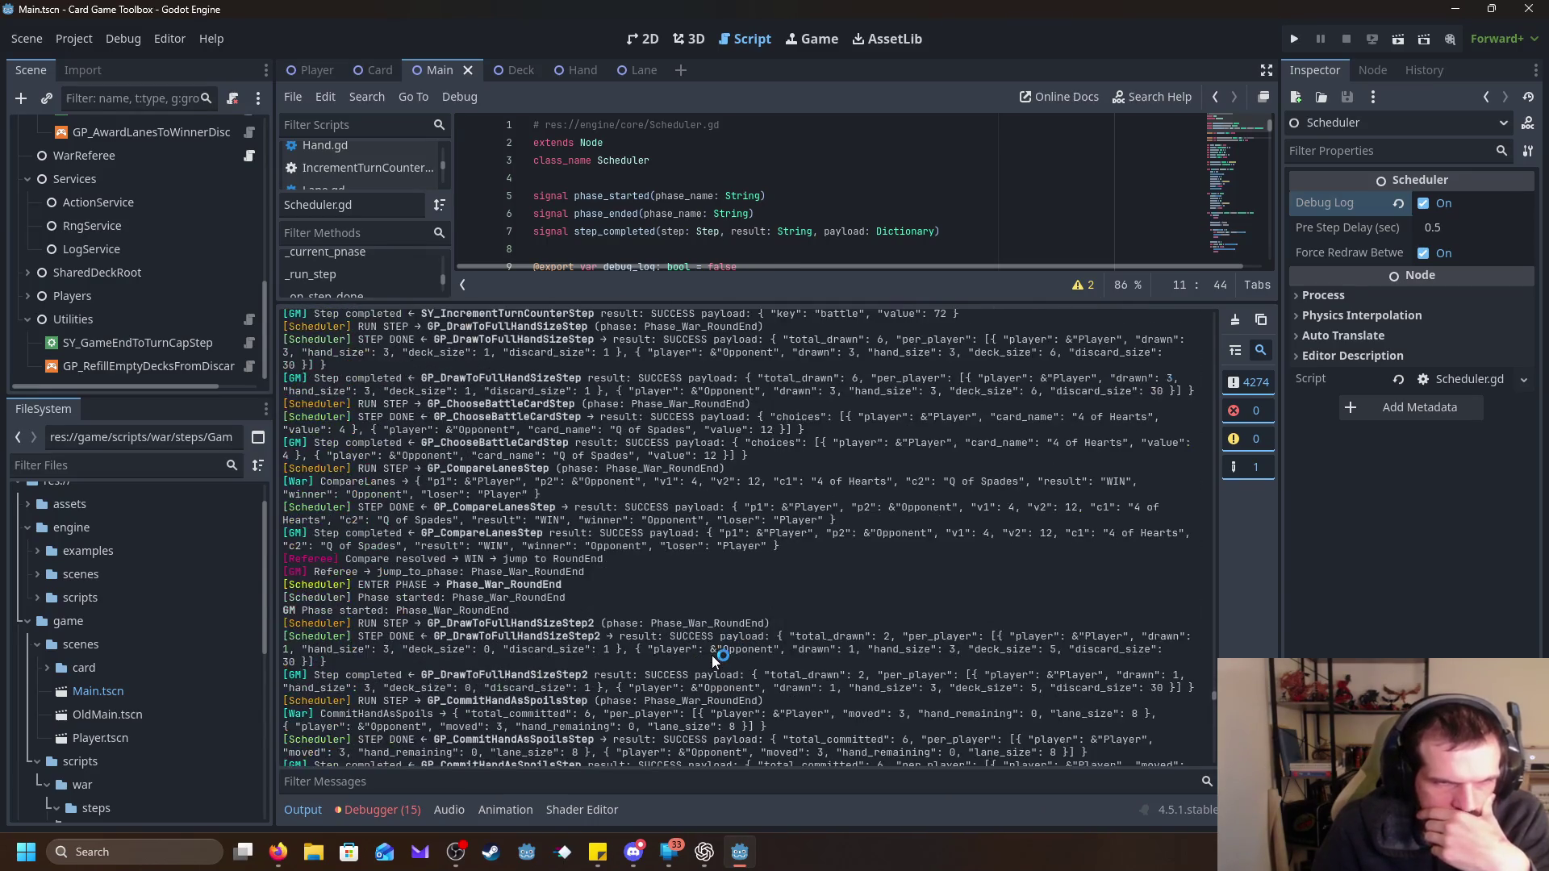
pyautogui.scroll(-9, 719, 578)
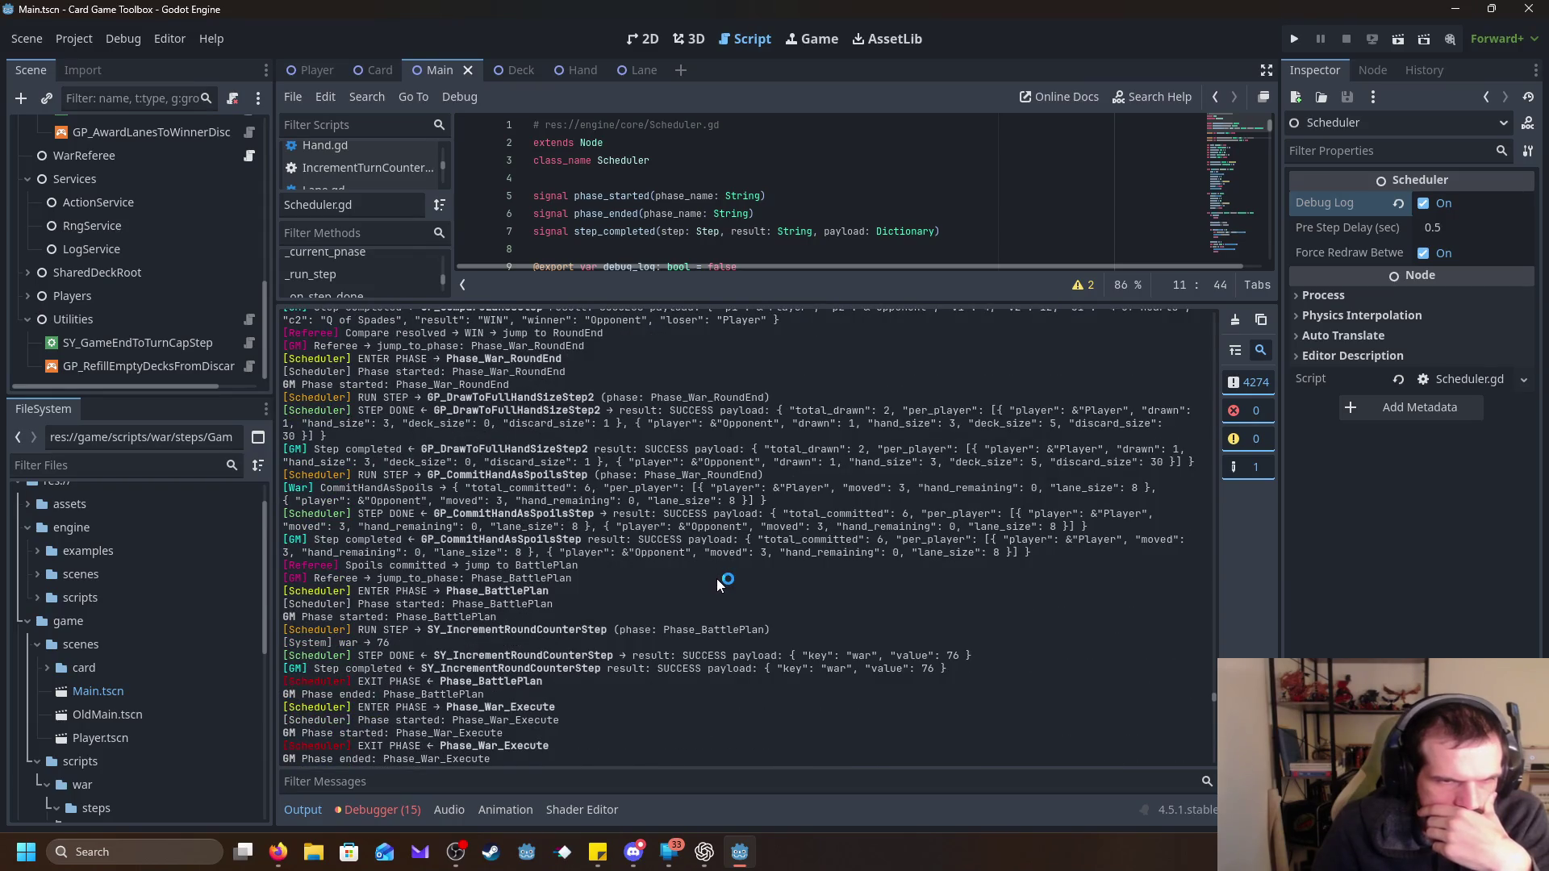
pyautogui.scroll(-7, 716, 578)
pyautogui.scroll(-7, 715, 579)
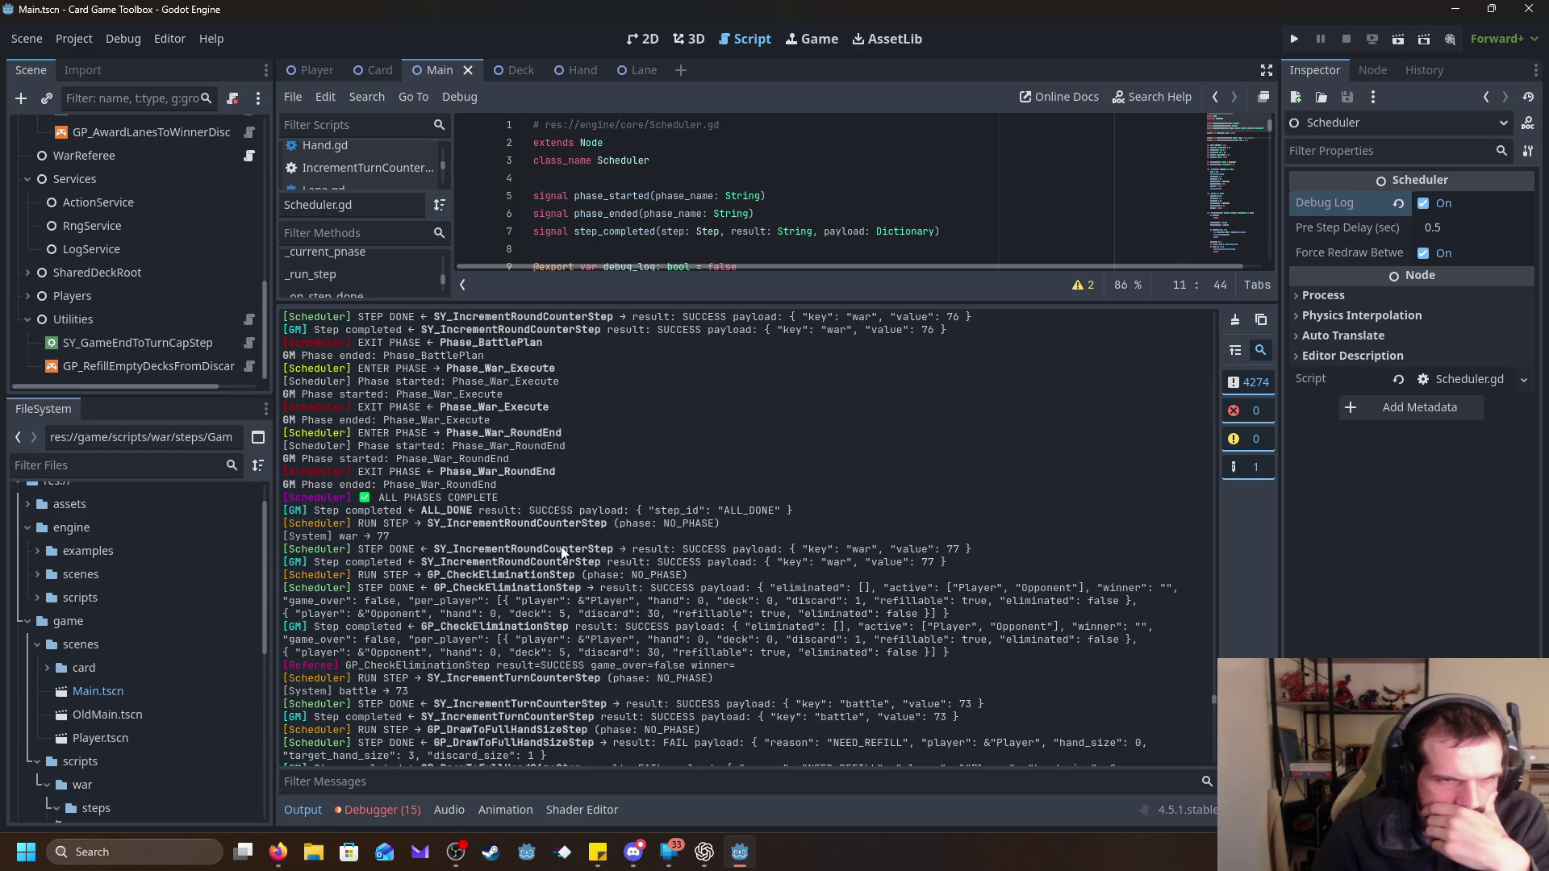
pyautogui.scroll(-15, 557, 537)
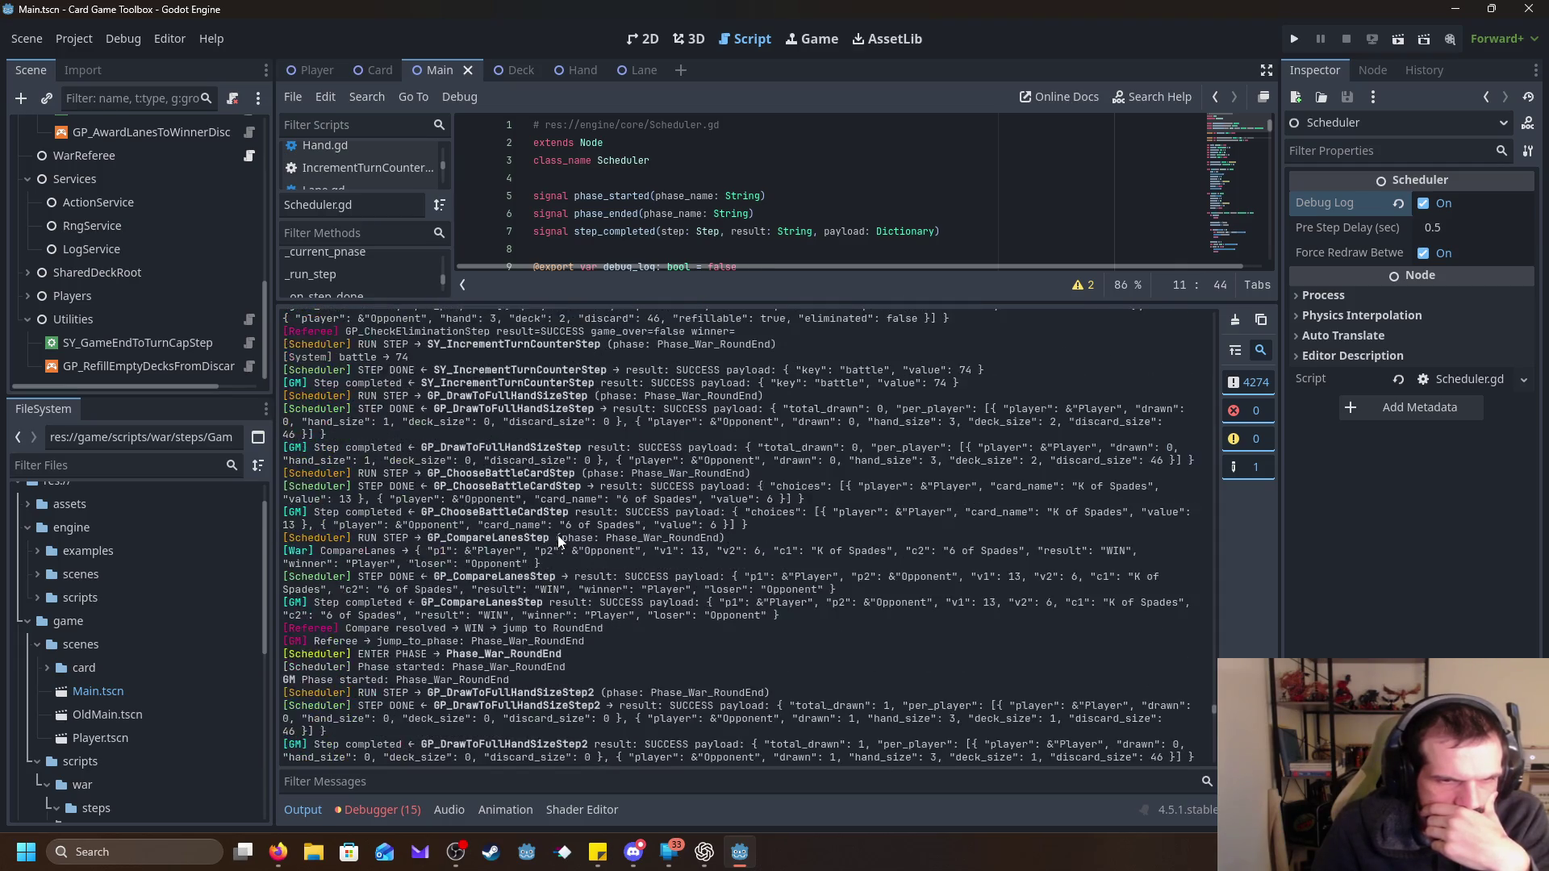
pyautogui.scroll(-10, 558, 539)
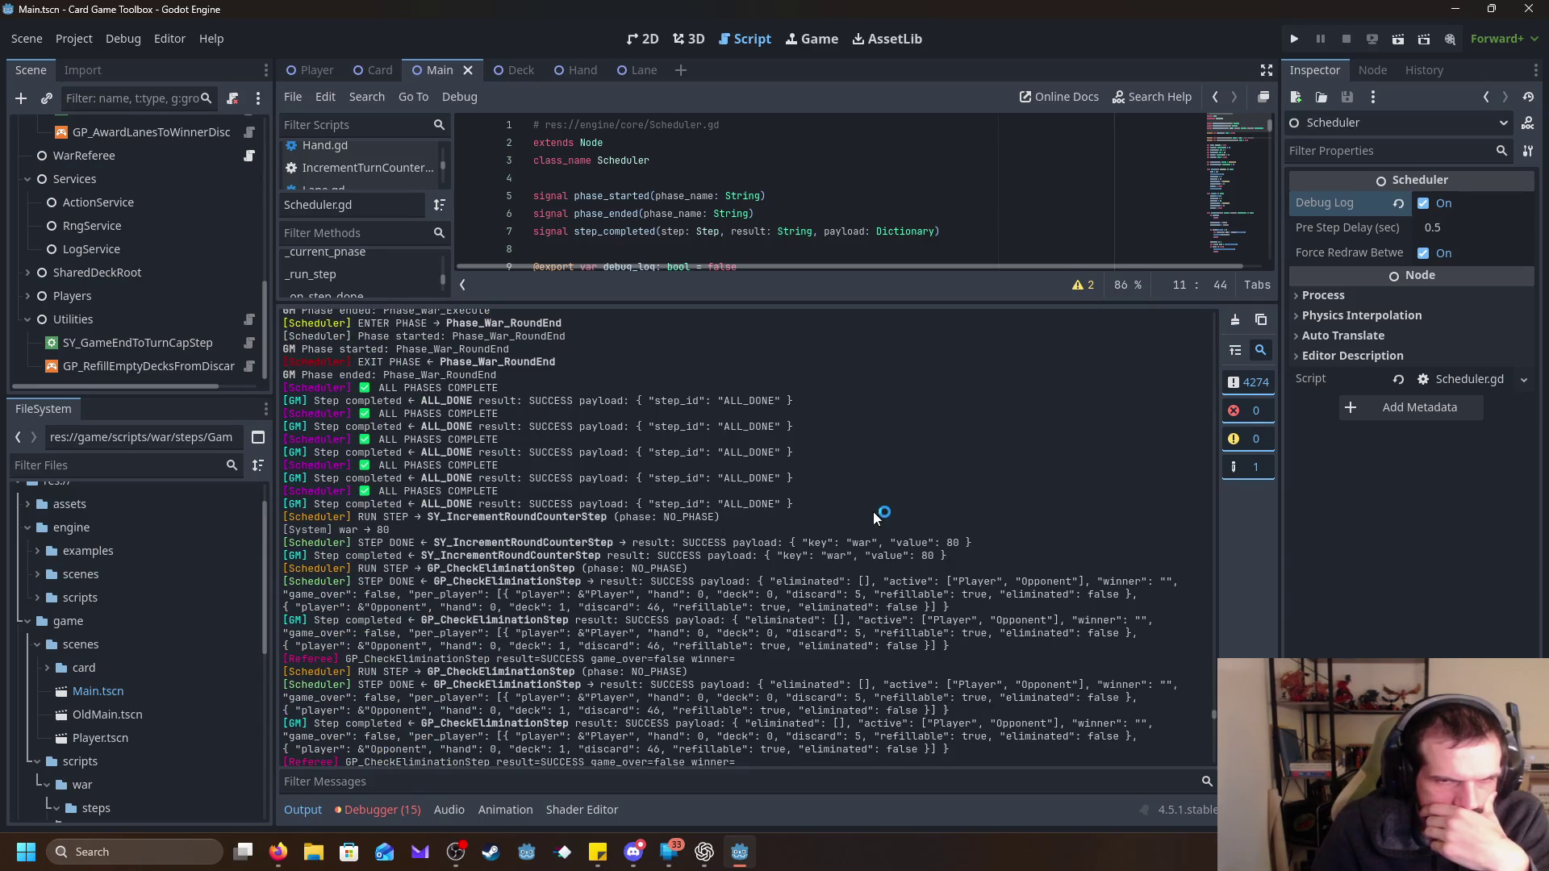
pyautogui.scroll(-3, 829, 516)
pyautogui.scroll(-10, 829, 522)
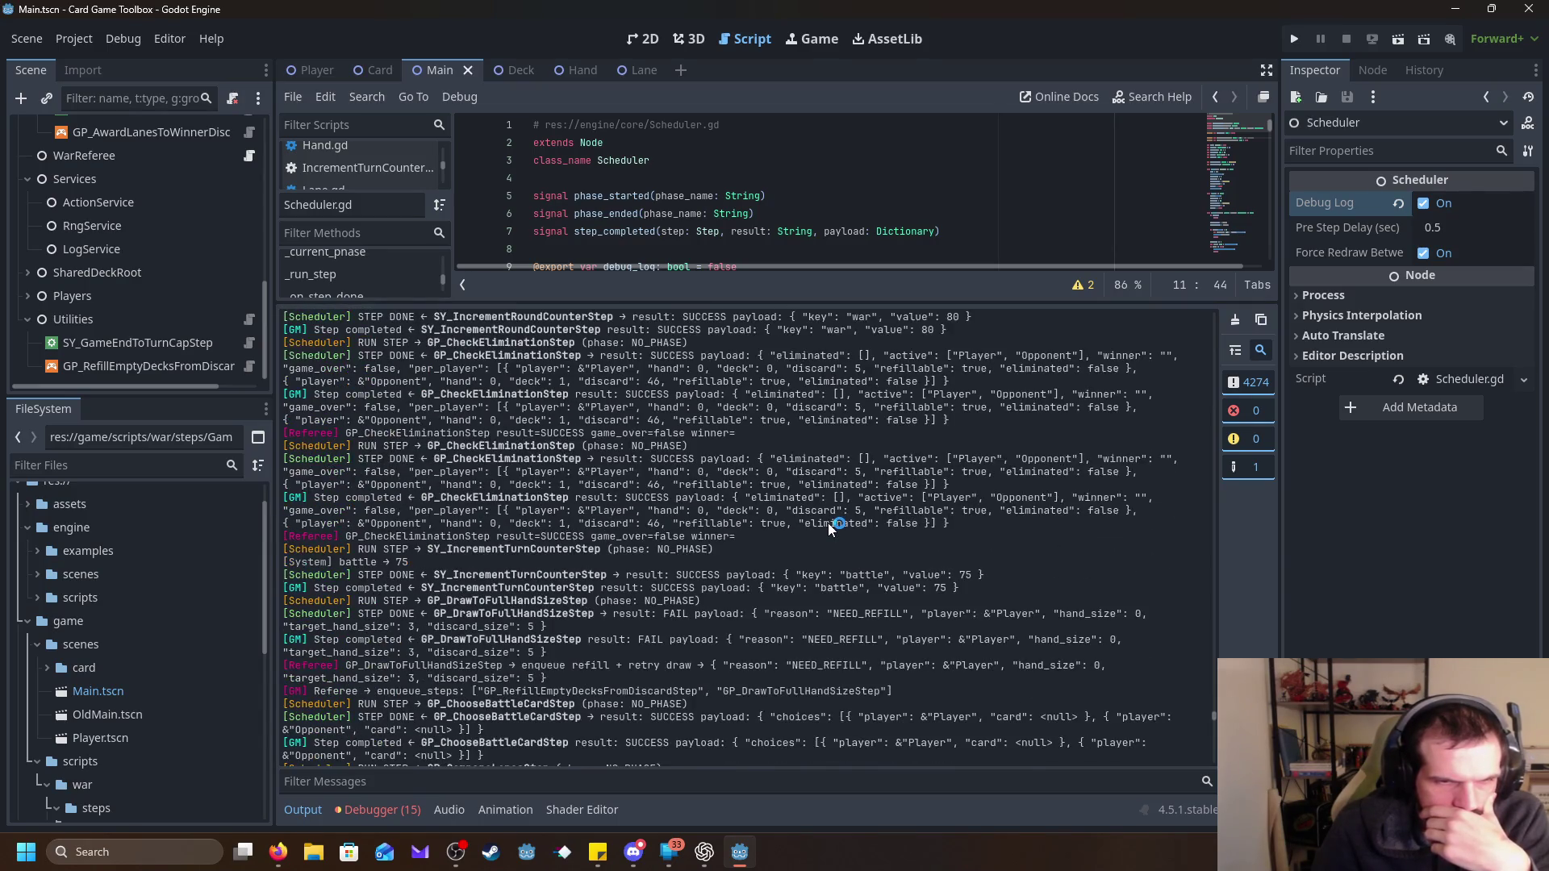
pyautogui.scroll(-15, 815, 515)
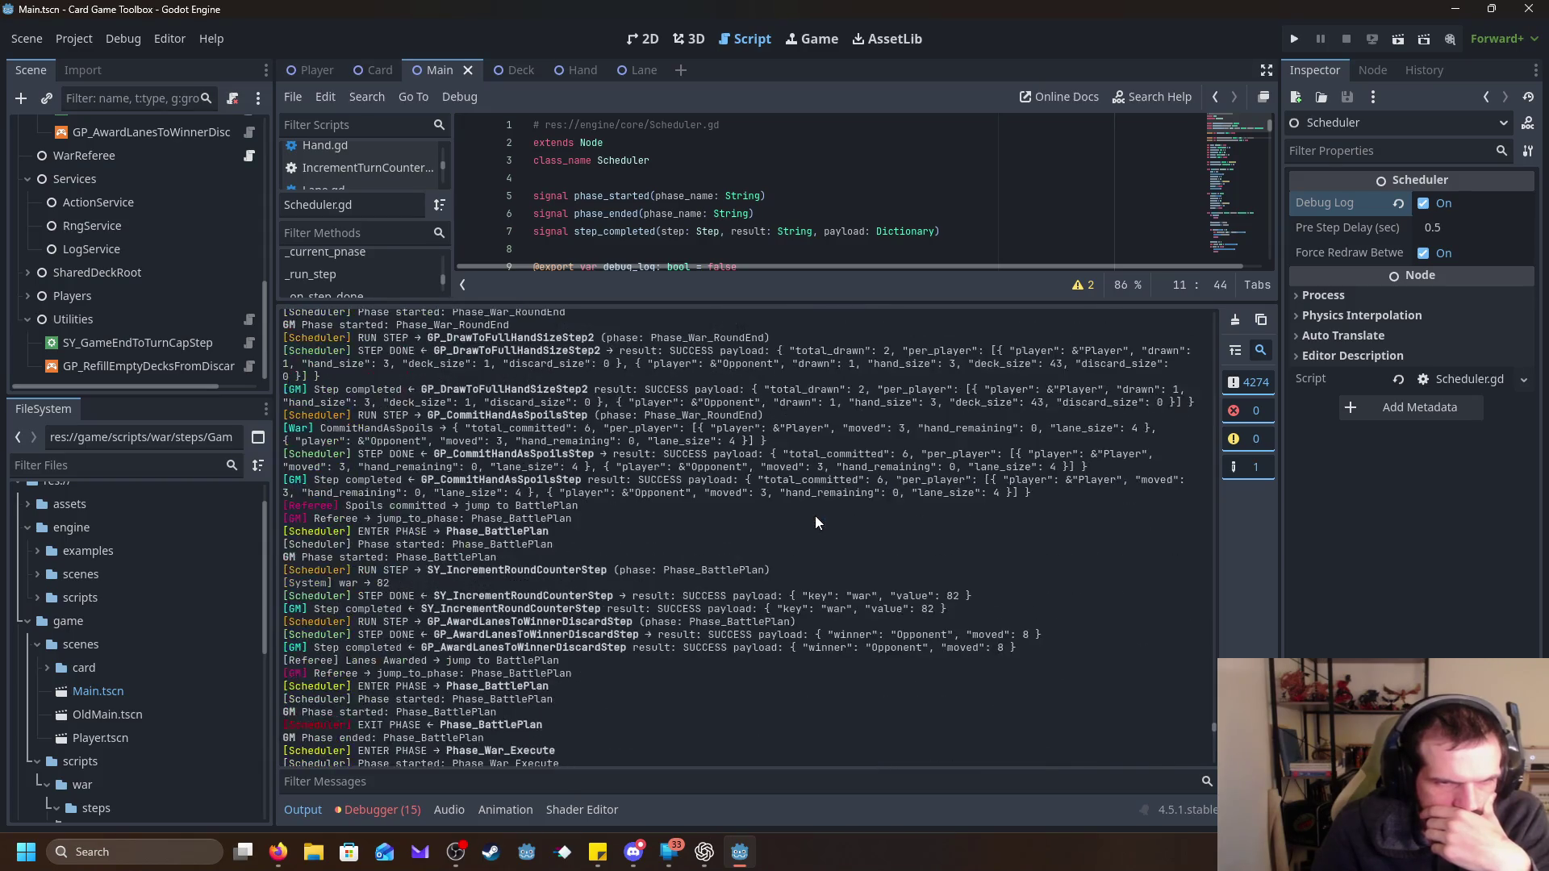
pyautogui.moveTo(821, 482)
pyautogui.mouseDown()
pyautogui.moveTo(564, 436)
pyautogui.moveTo(339, 314)
pyautogui.moveTo(347, 379)
pyautogui.moveTo(330, 395)
pyautogui.moveTo(293, 385)
pyautogui.moveTo(282, 428)
pyautogui.moveTo(278, 574)
pyautogui.mouseUp()
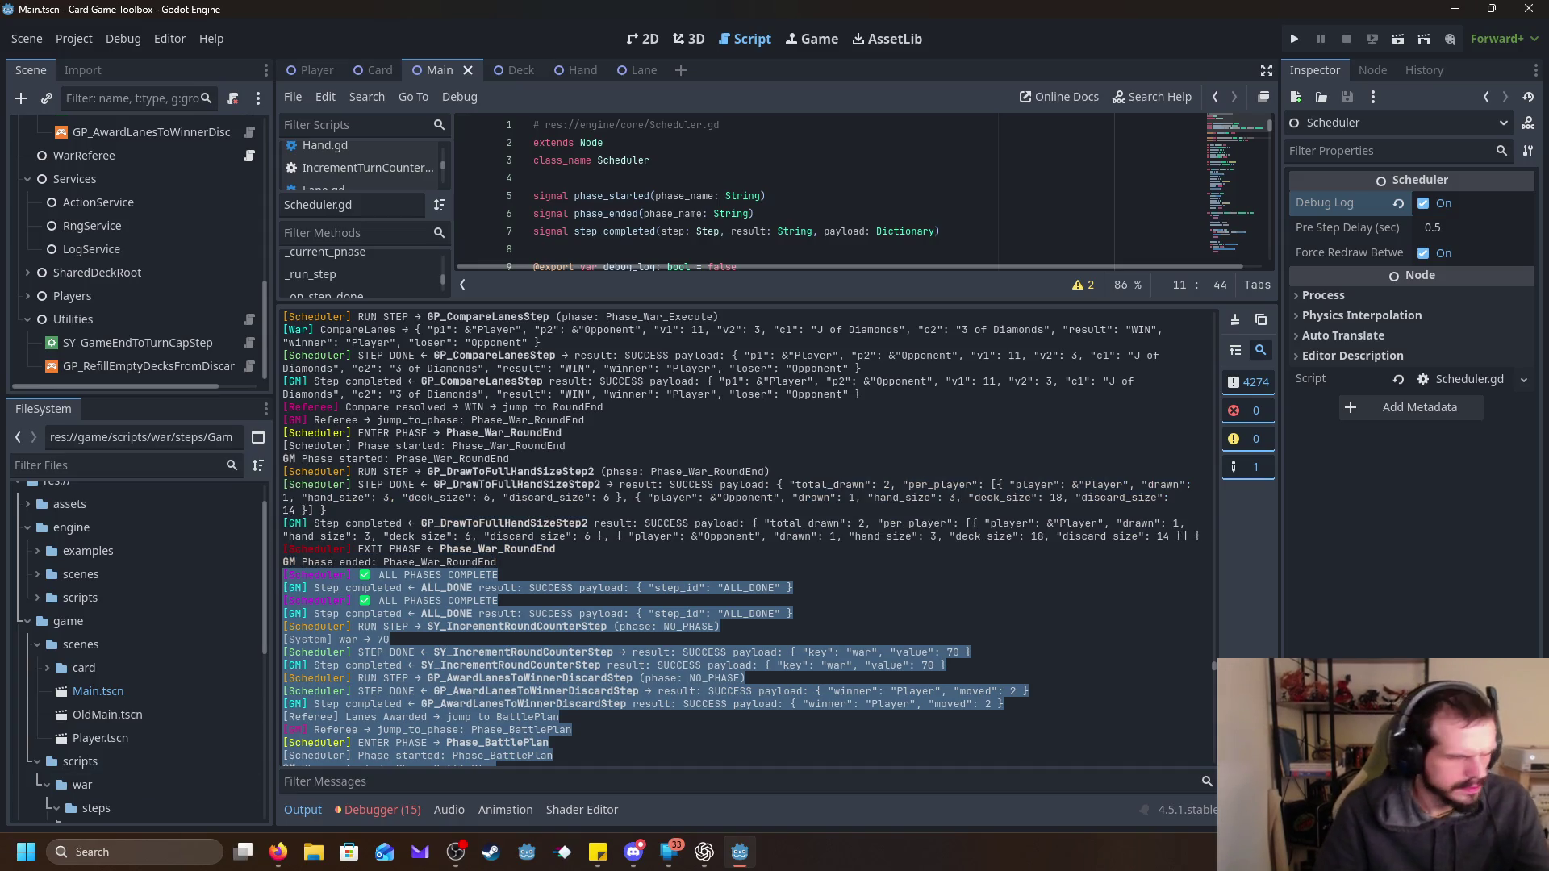
# Bring the ChatGPT window to the front, leaving the final-round Scheduler log lines selected in Godot.
pyautogui.click(704, 851)
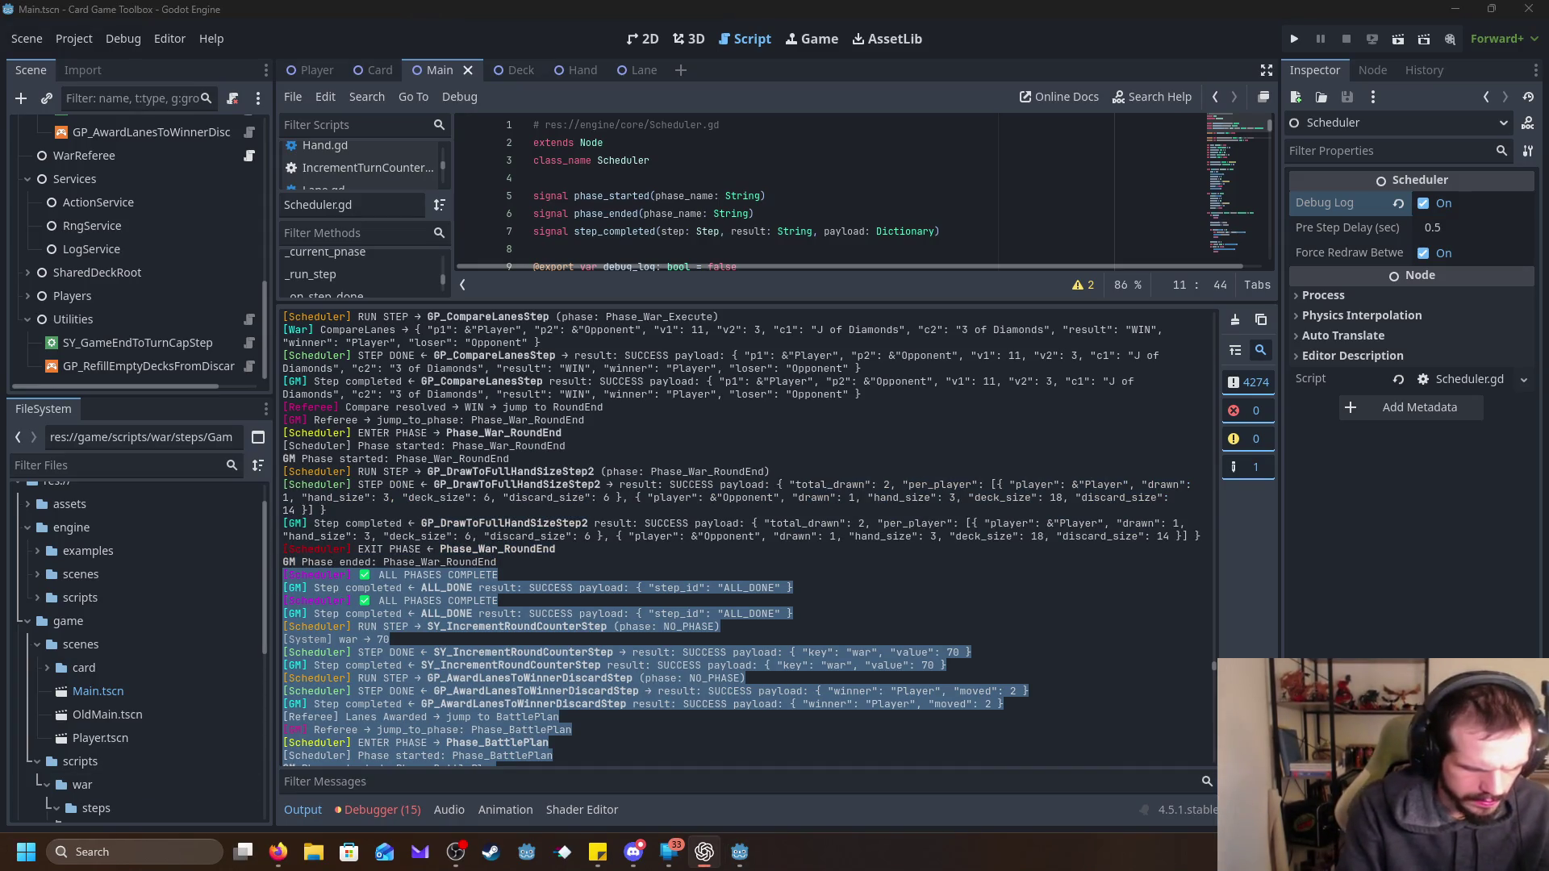
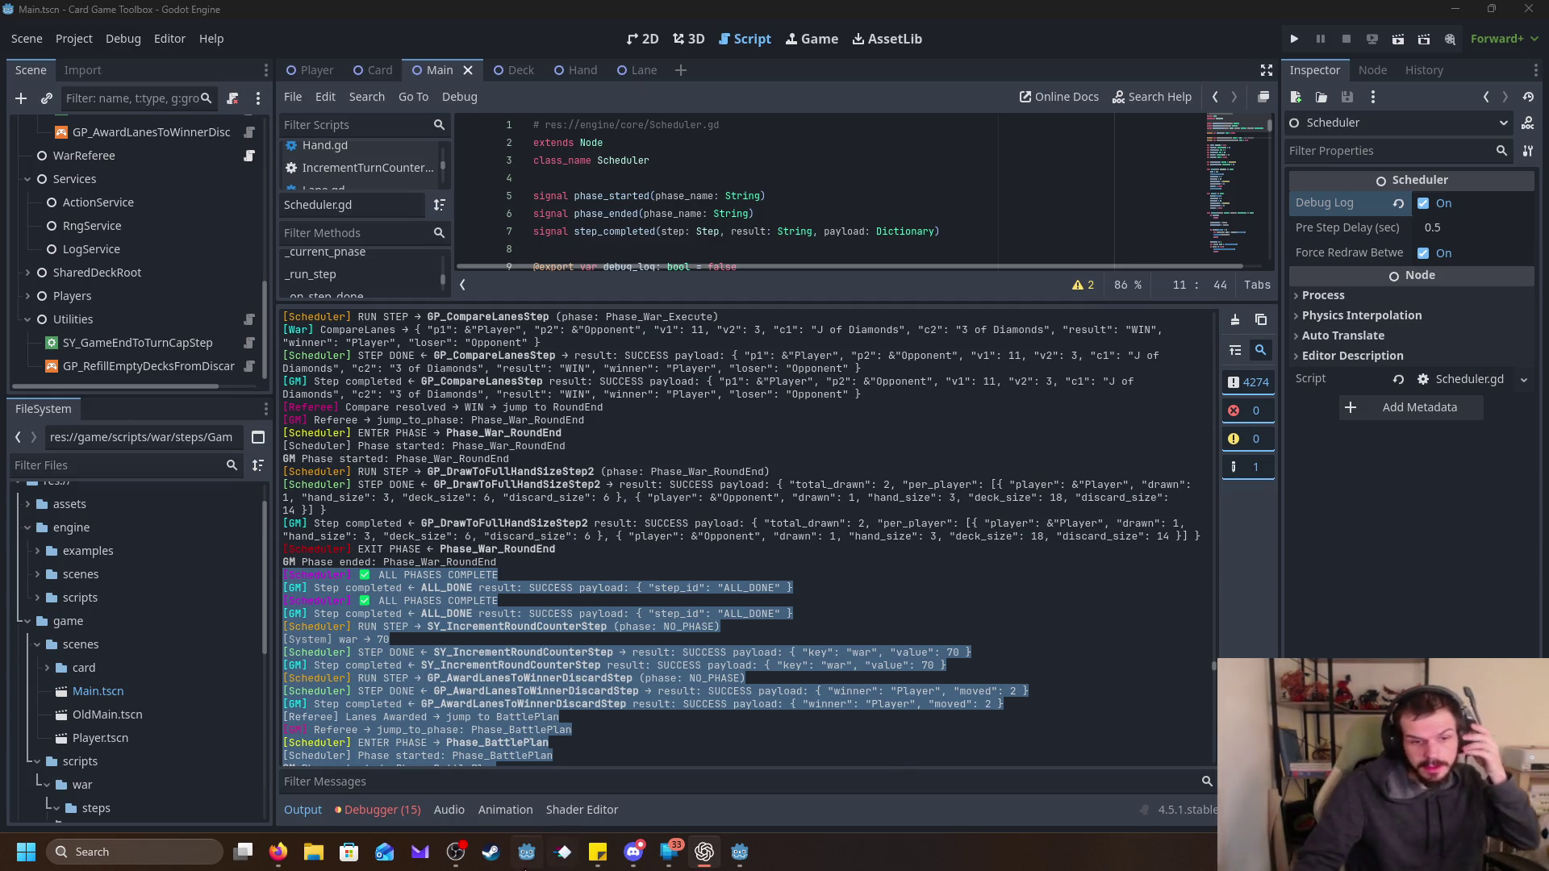
# Switch to the AI chat window about the war card game and scroll down through it.
pyautogui.moveTo(278, 852)
pyautogui.moveTo(172, 802)
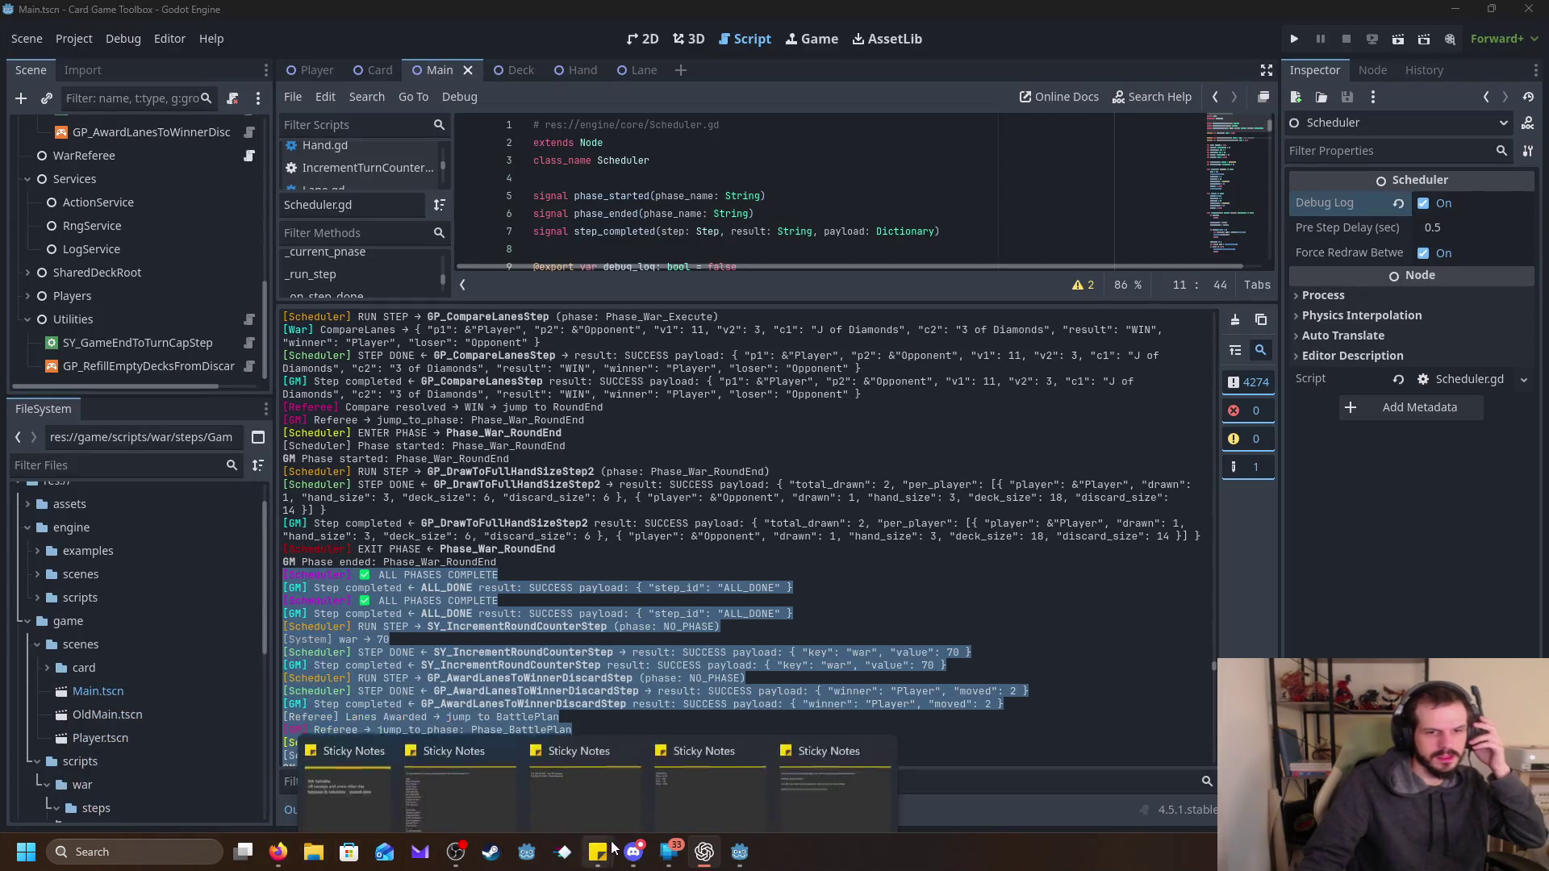
pyautogui.moveTo(456, 862)
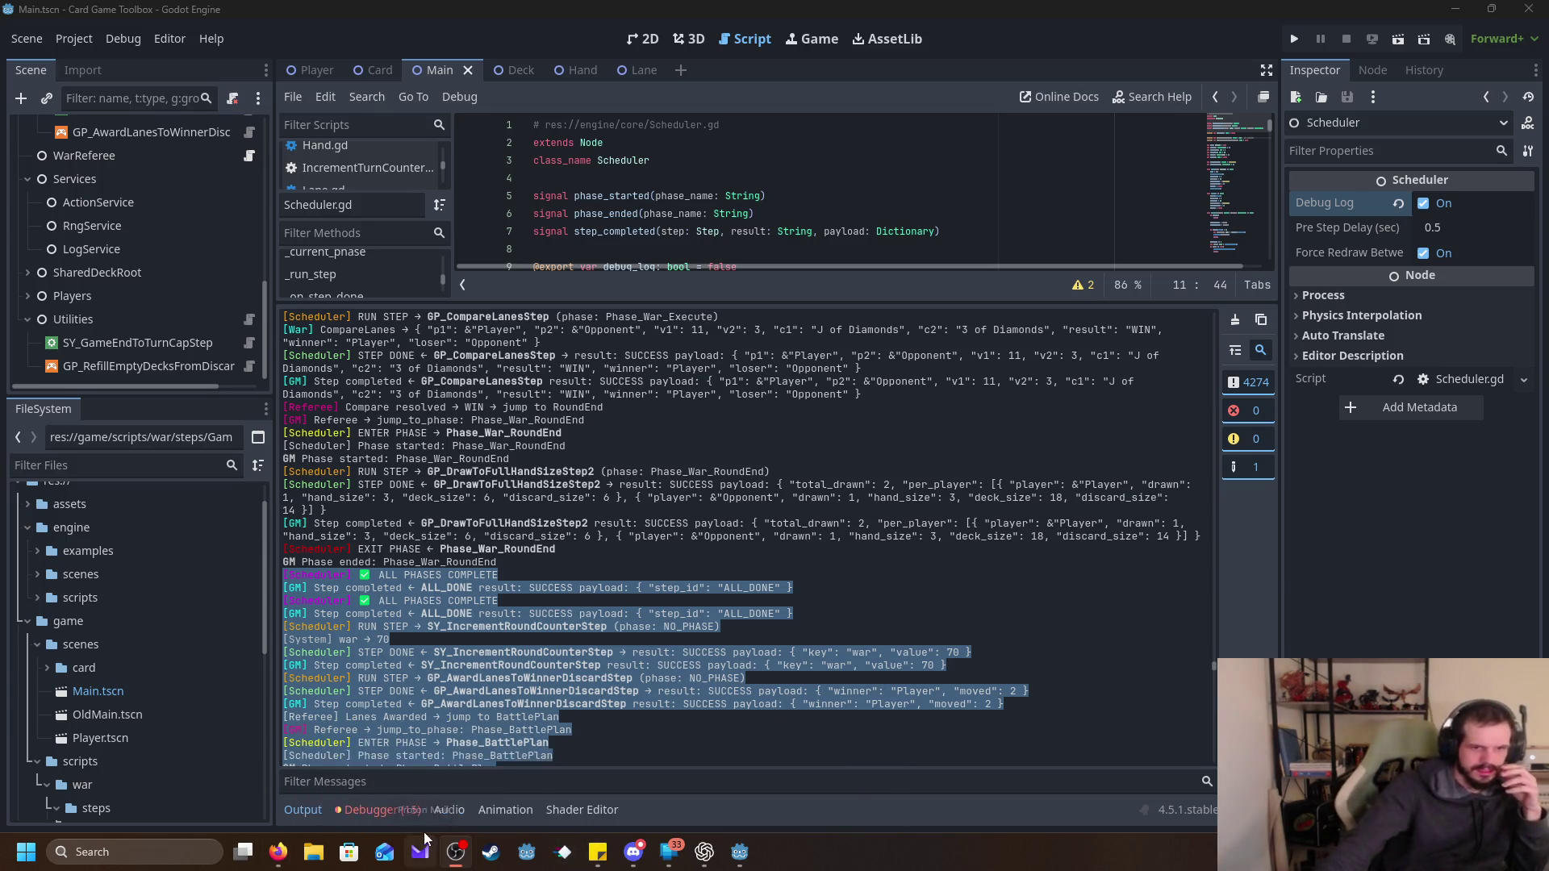
pyautogui.moveTo(704, 852)
pyautogui.click(772, 754)
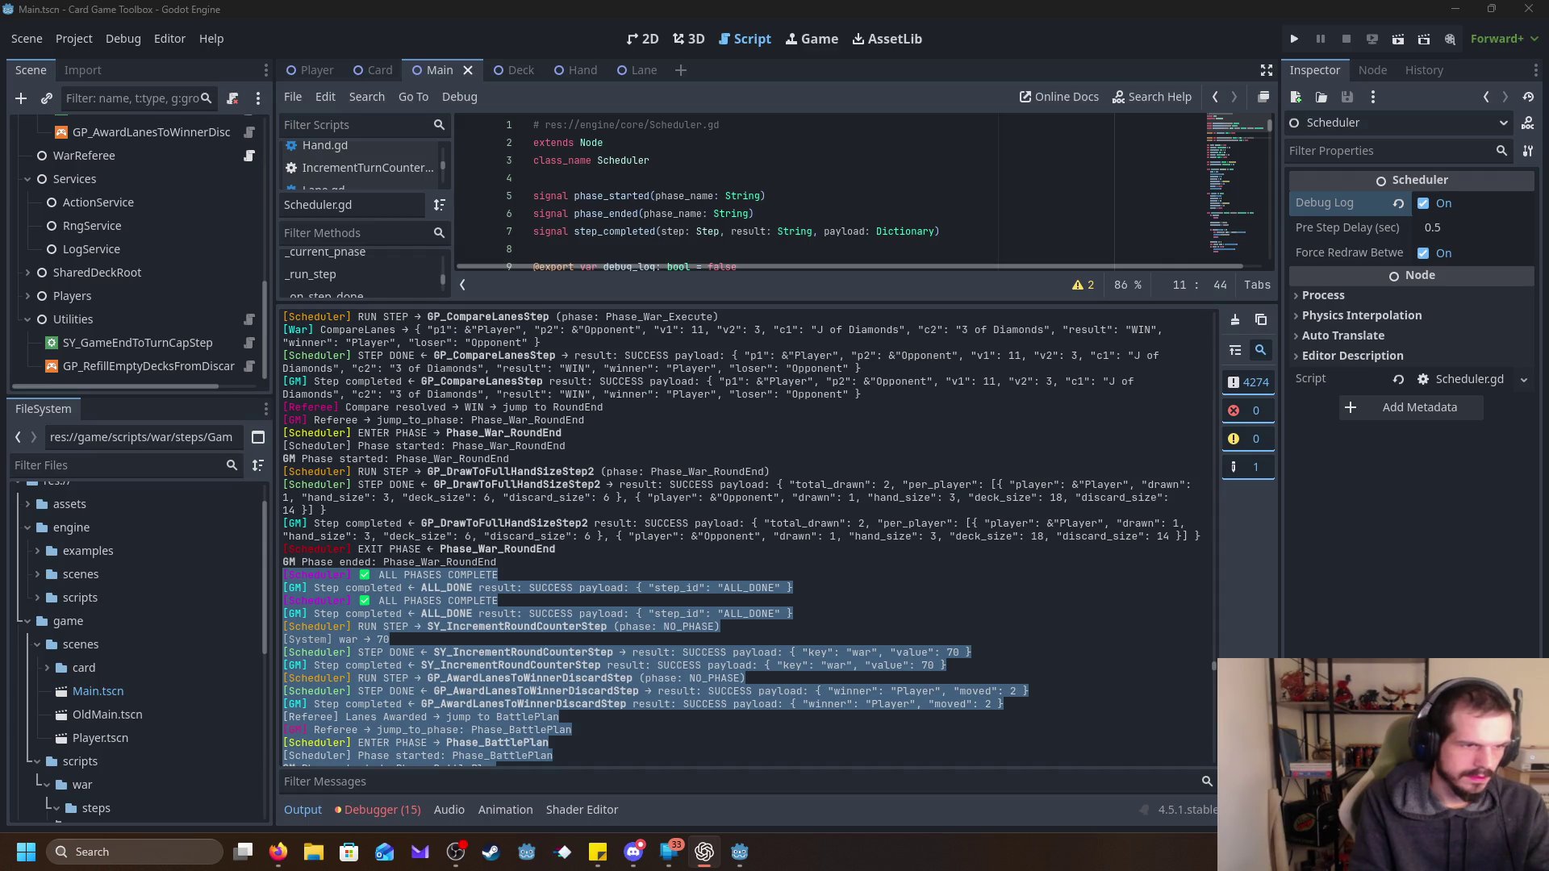
pyautogui.scroll(-3, 173, 605)
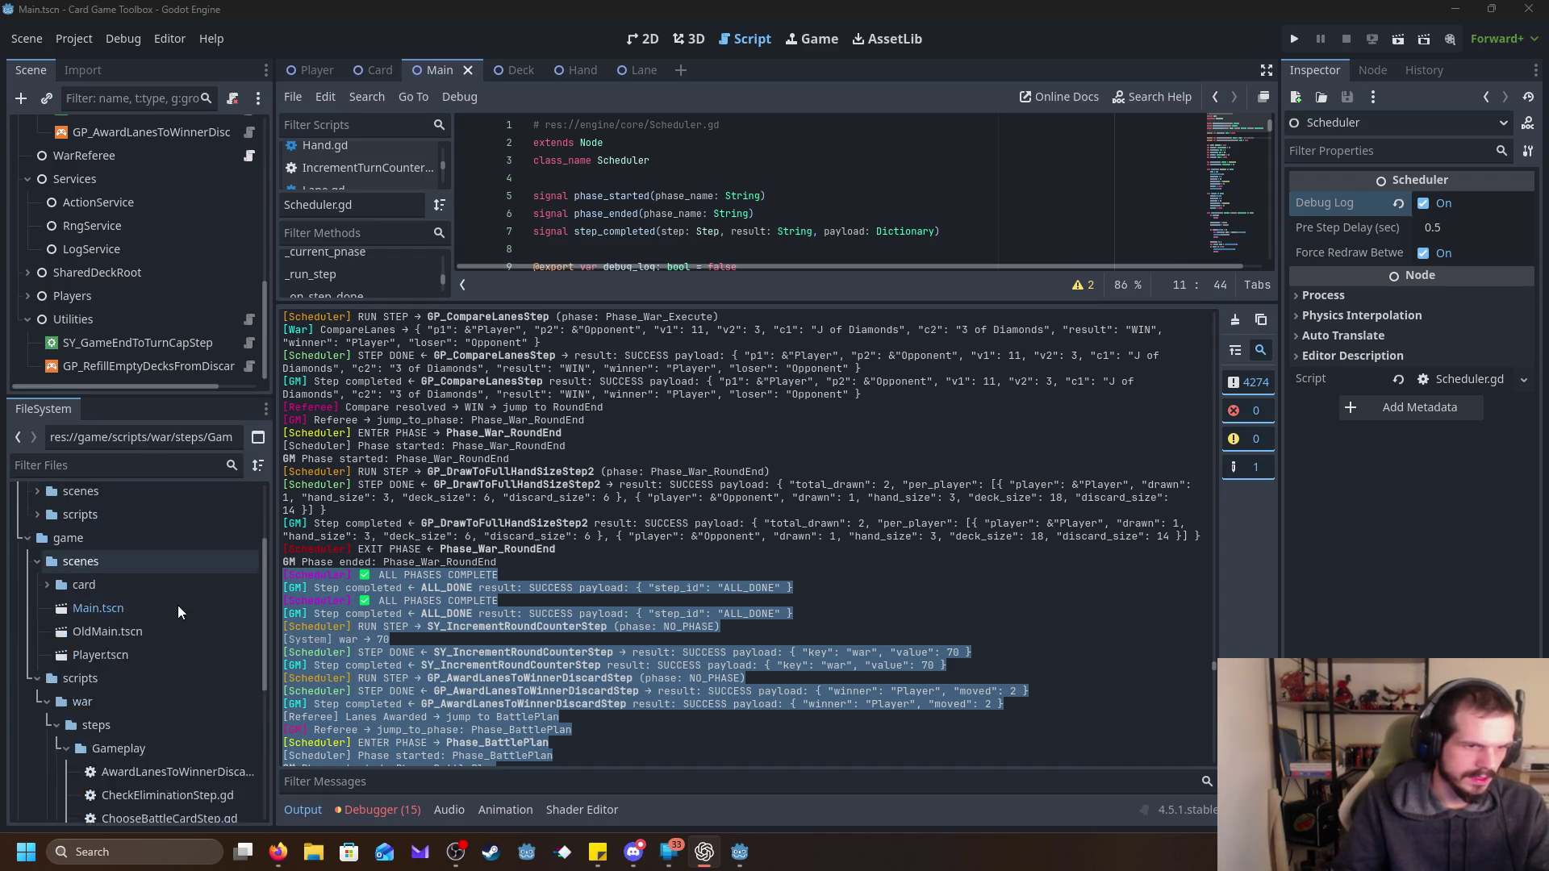
pyautogui.scroll(2, 169, 597)
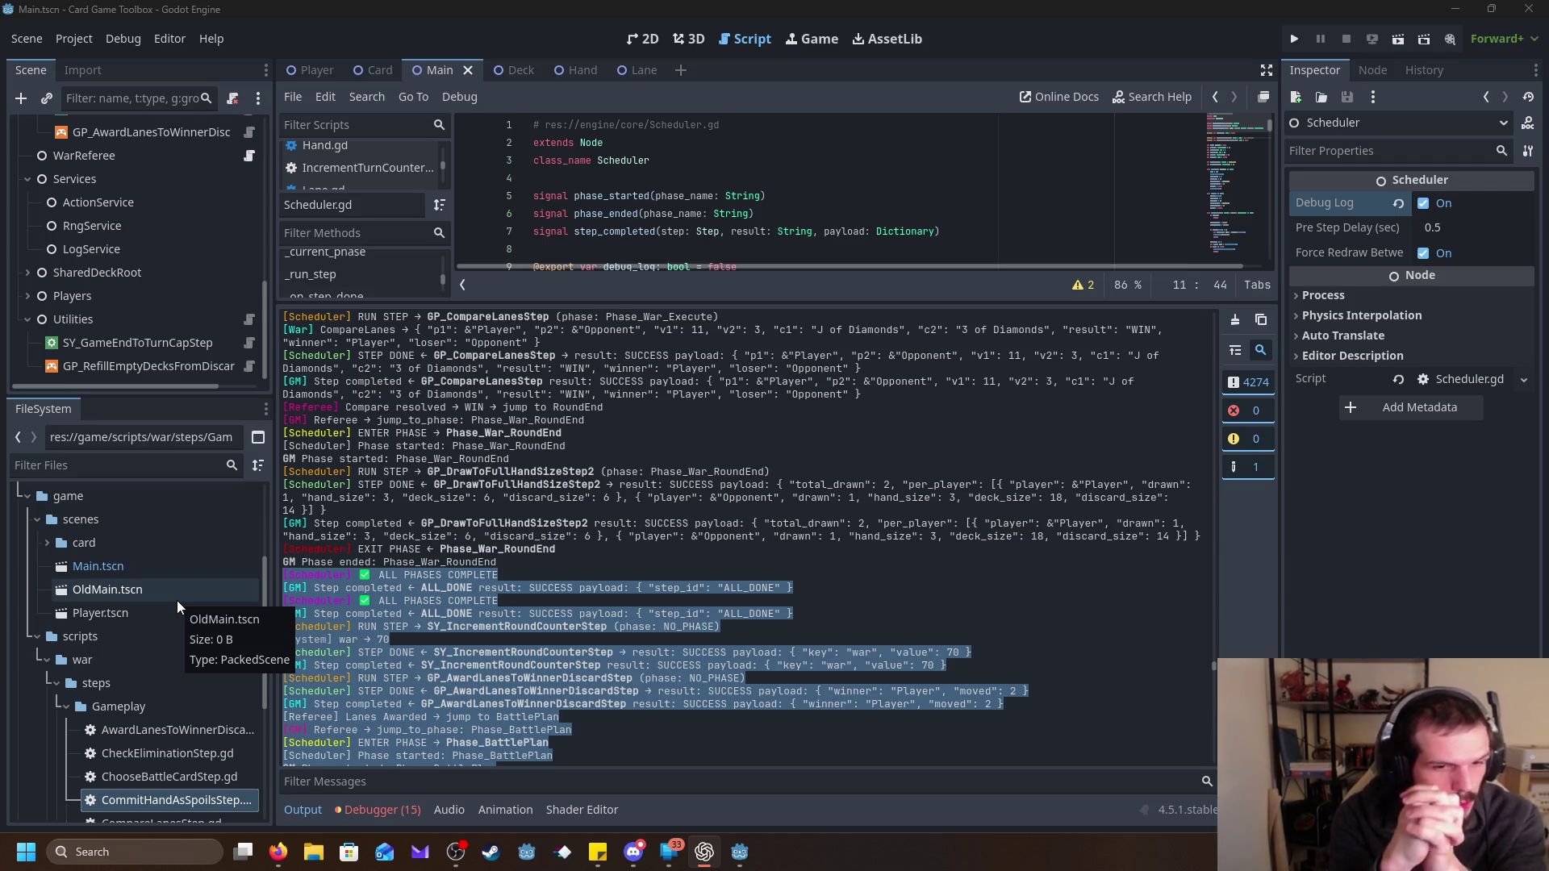
pyautogui.moveTo(456, 851)
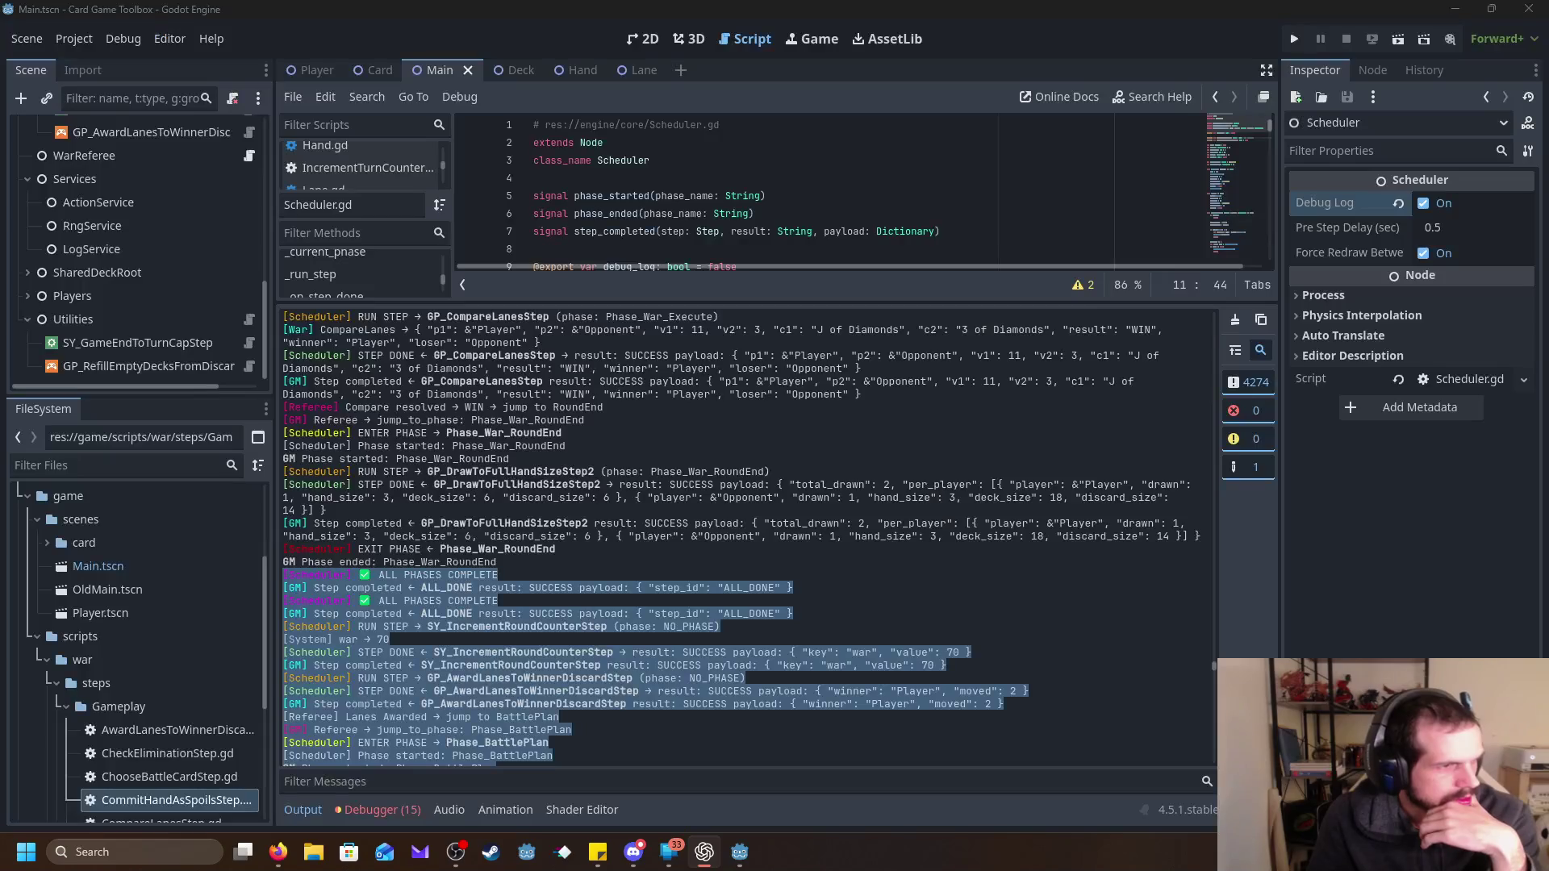
pyautogui.hotkey('alt', 'Tab')
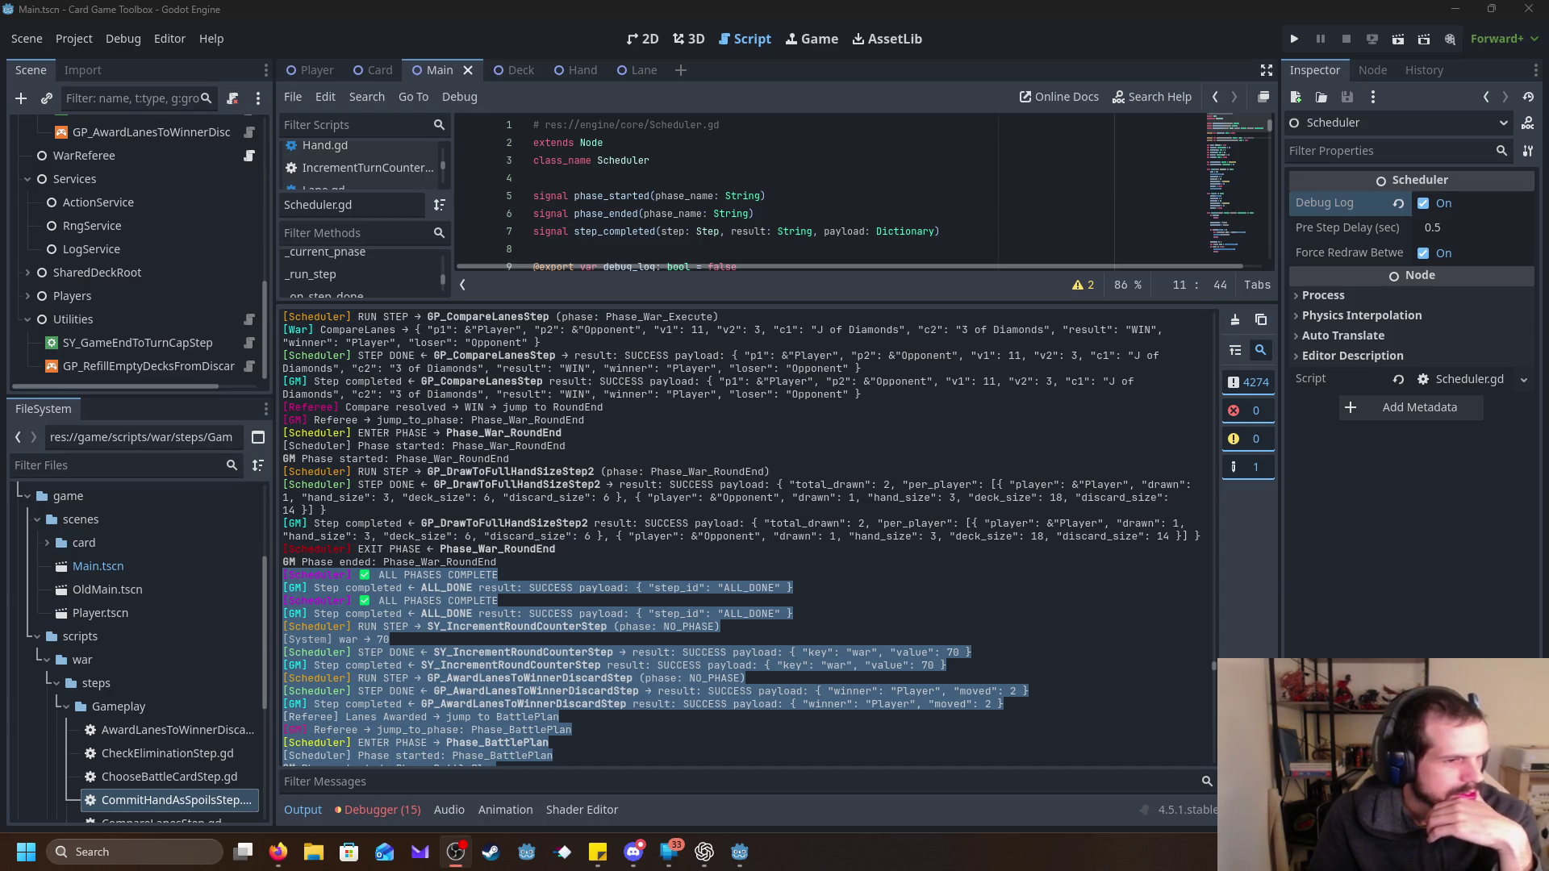
pyautogui.hotkey('alt', 'Tab')
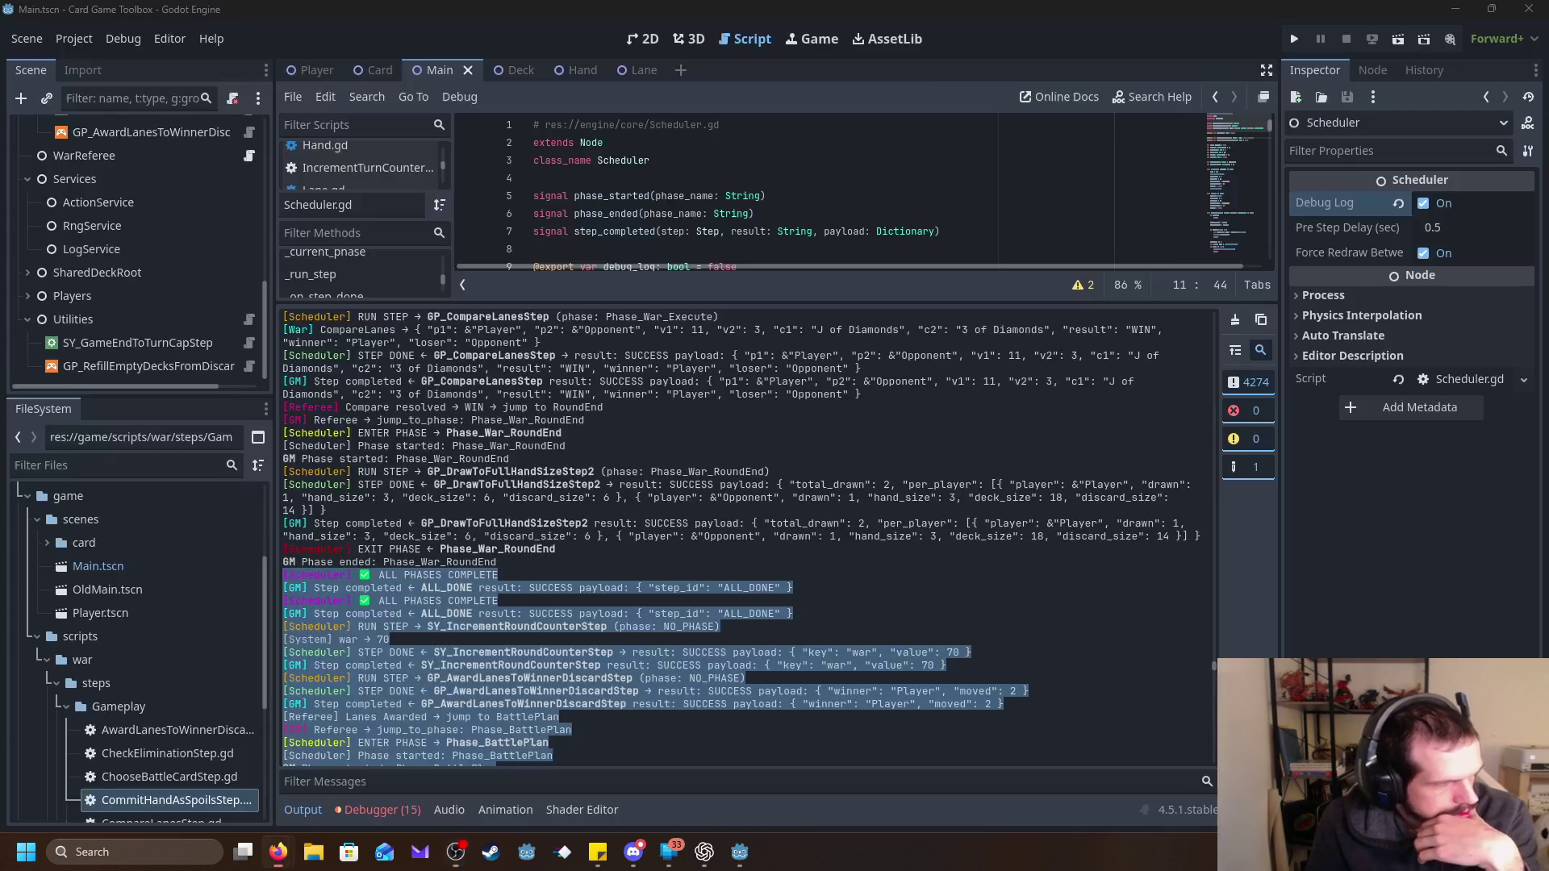
pyautogui.hotkey('alt', 'Tab')
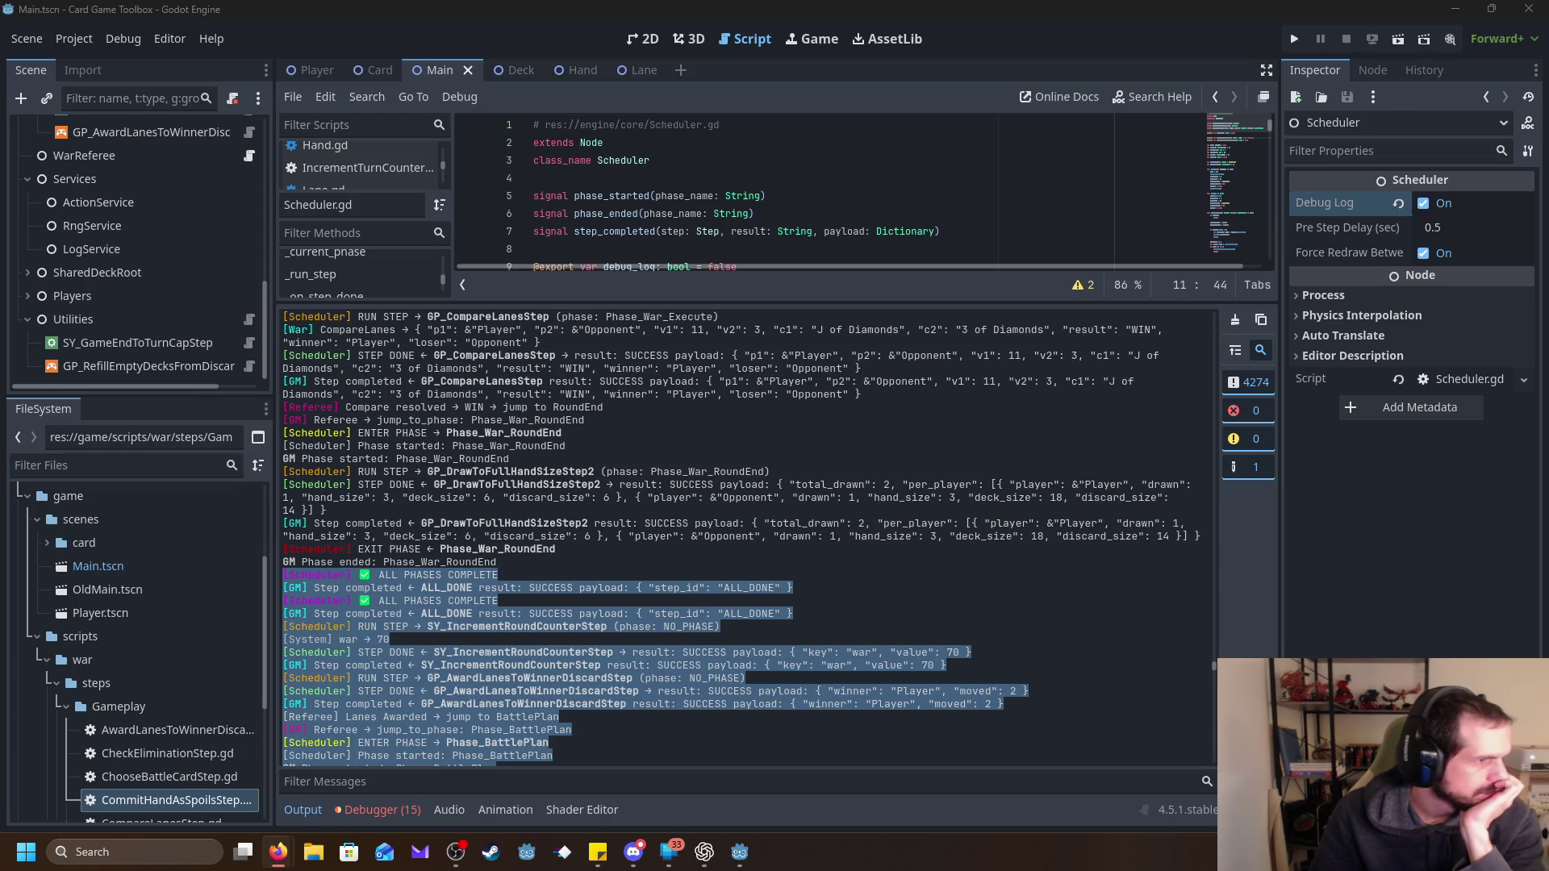
# Bring the ChatGPT app forward, then minimize everything with Win+D to show the desktop.
pyautogui.hotkey('alt', 'Tab')
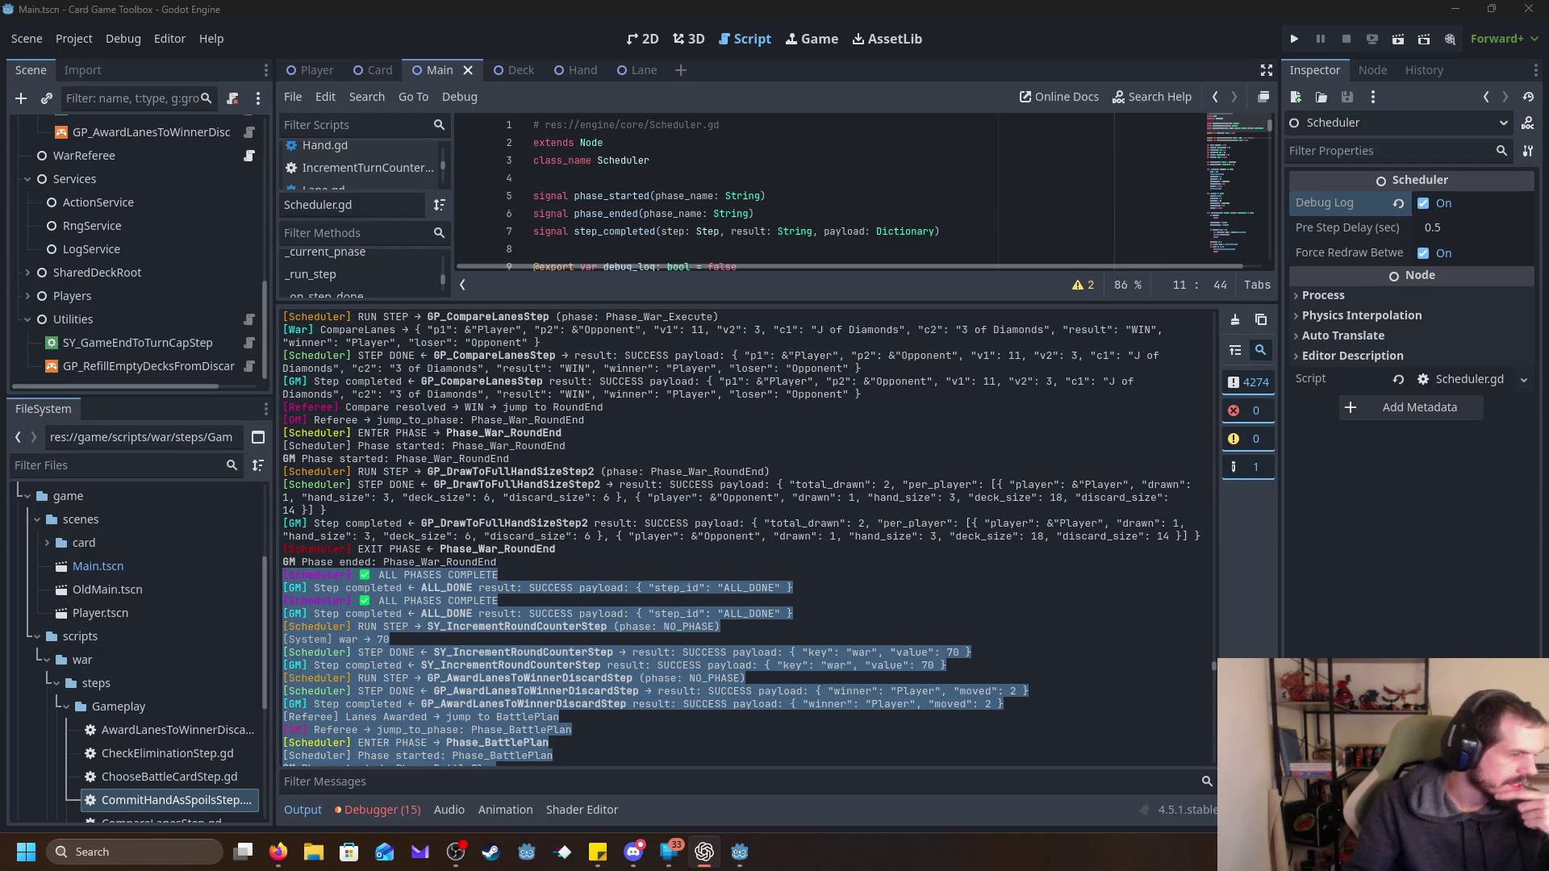
pyautogui.press('super+d')
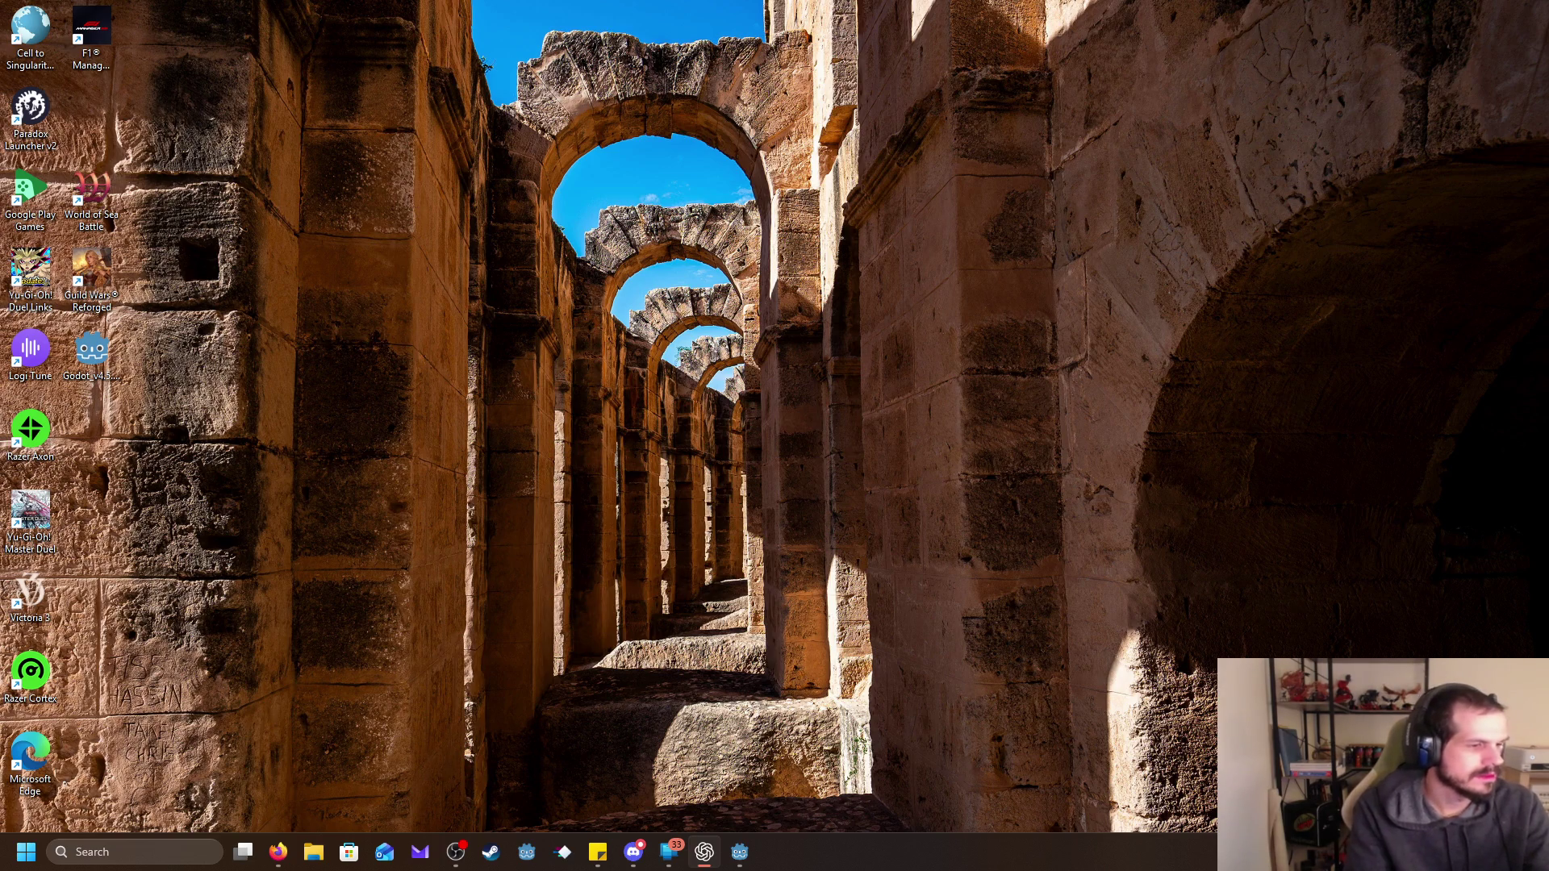
# Restore the Godot editor with the Card Game Toolbox project over the desktop using Win+D.
pyautogui.press('super+d')
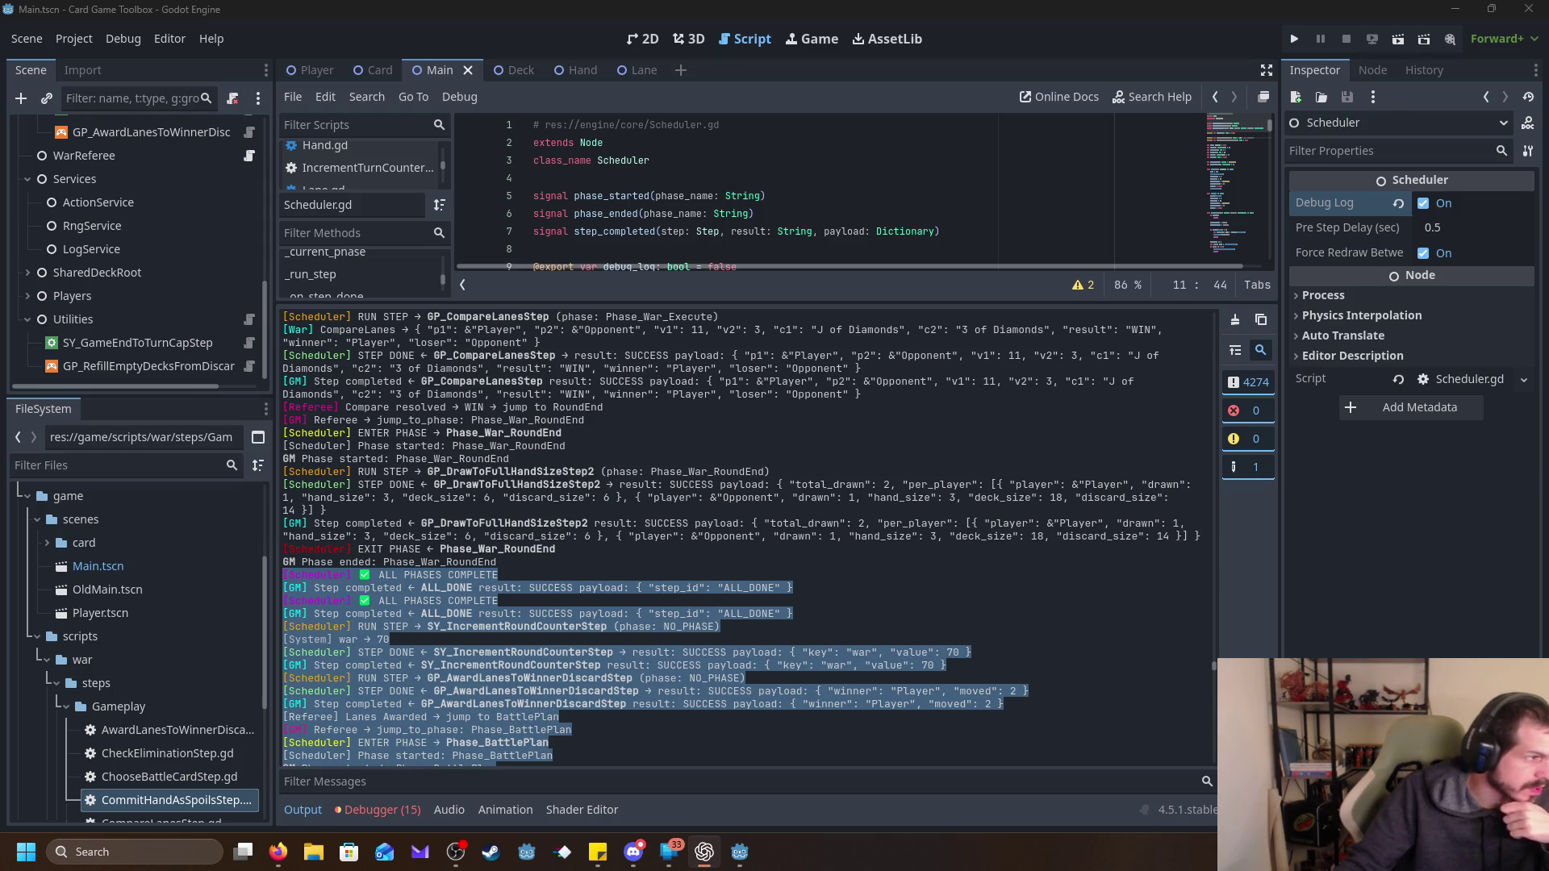
# Review the Scheduler log through round 70's end and the start of Phase_BattlePlan.
pyautogui.moveTo(456, 853)
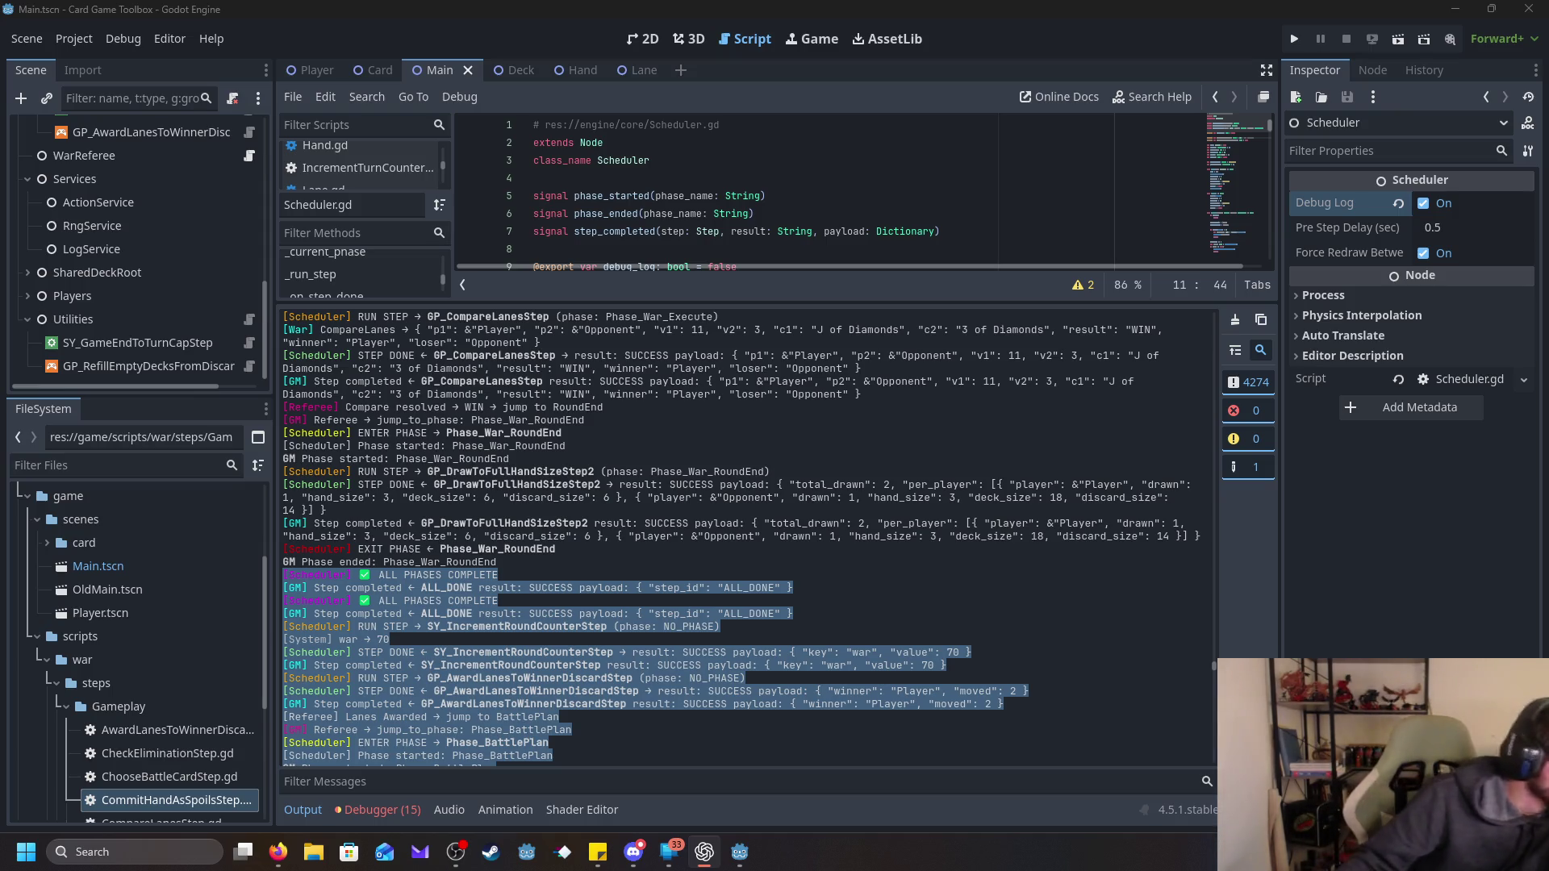
pyautogui.moveTo(634, 852)
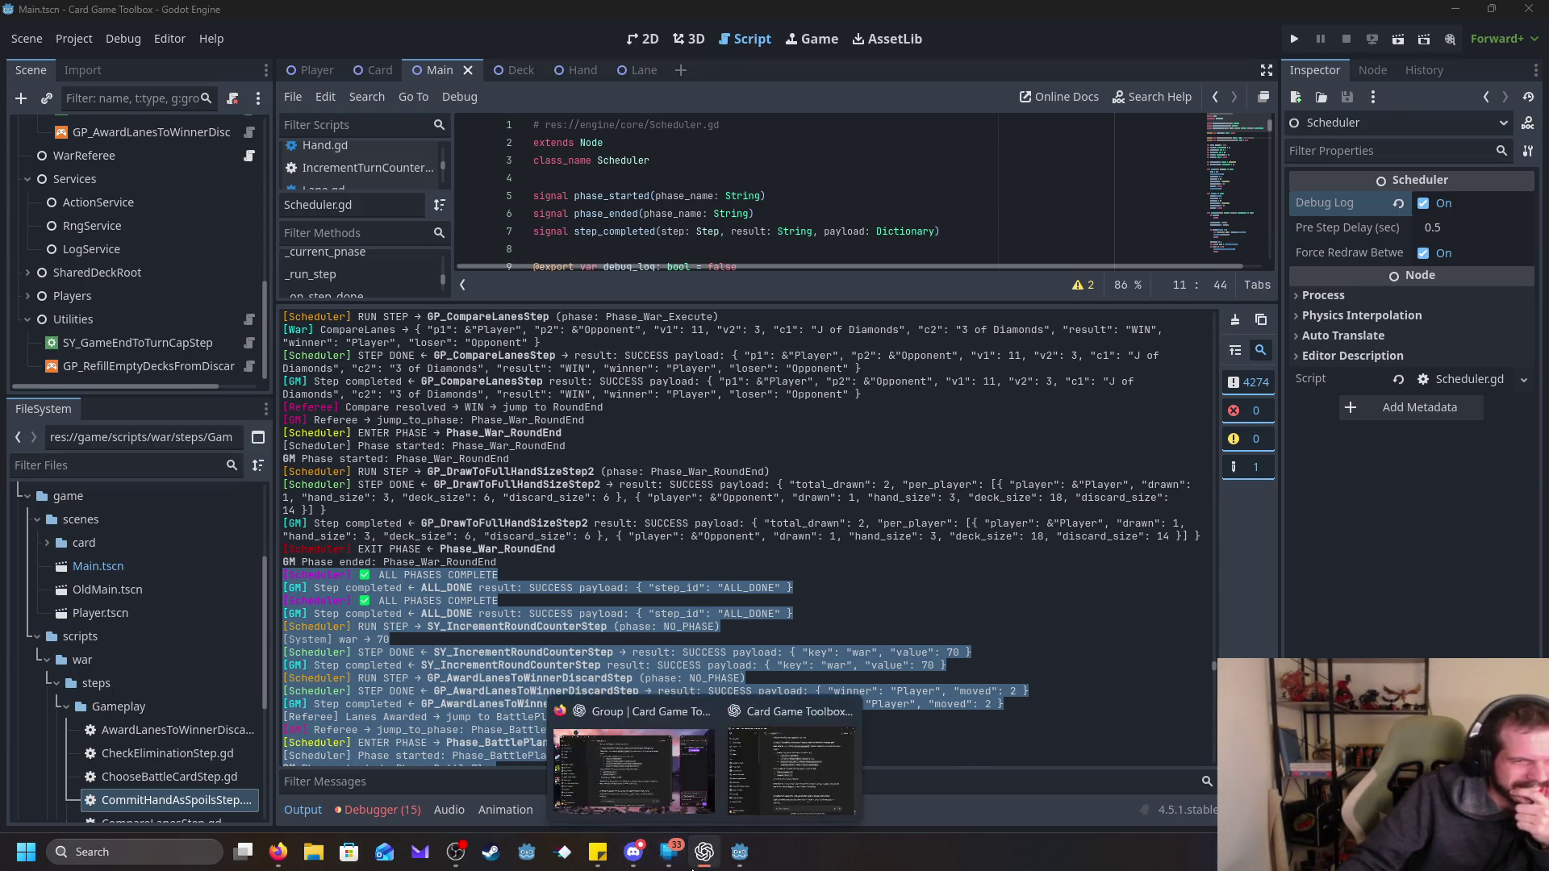
pyautogui.moveTo(646, 763)
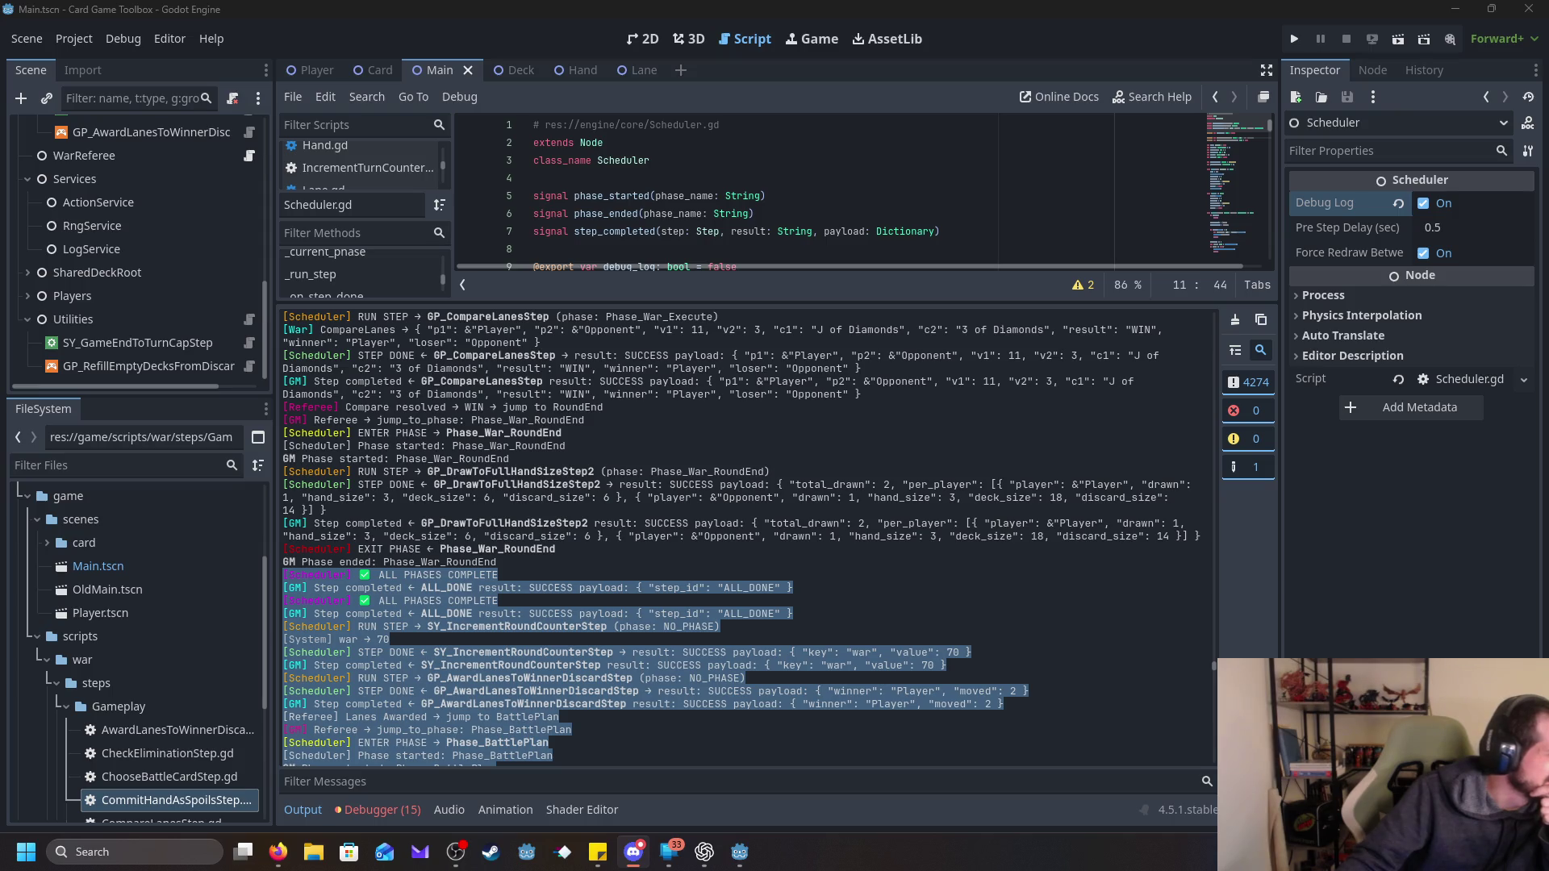
pyautogui.click(704, 852)
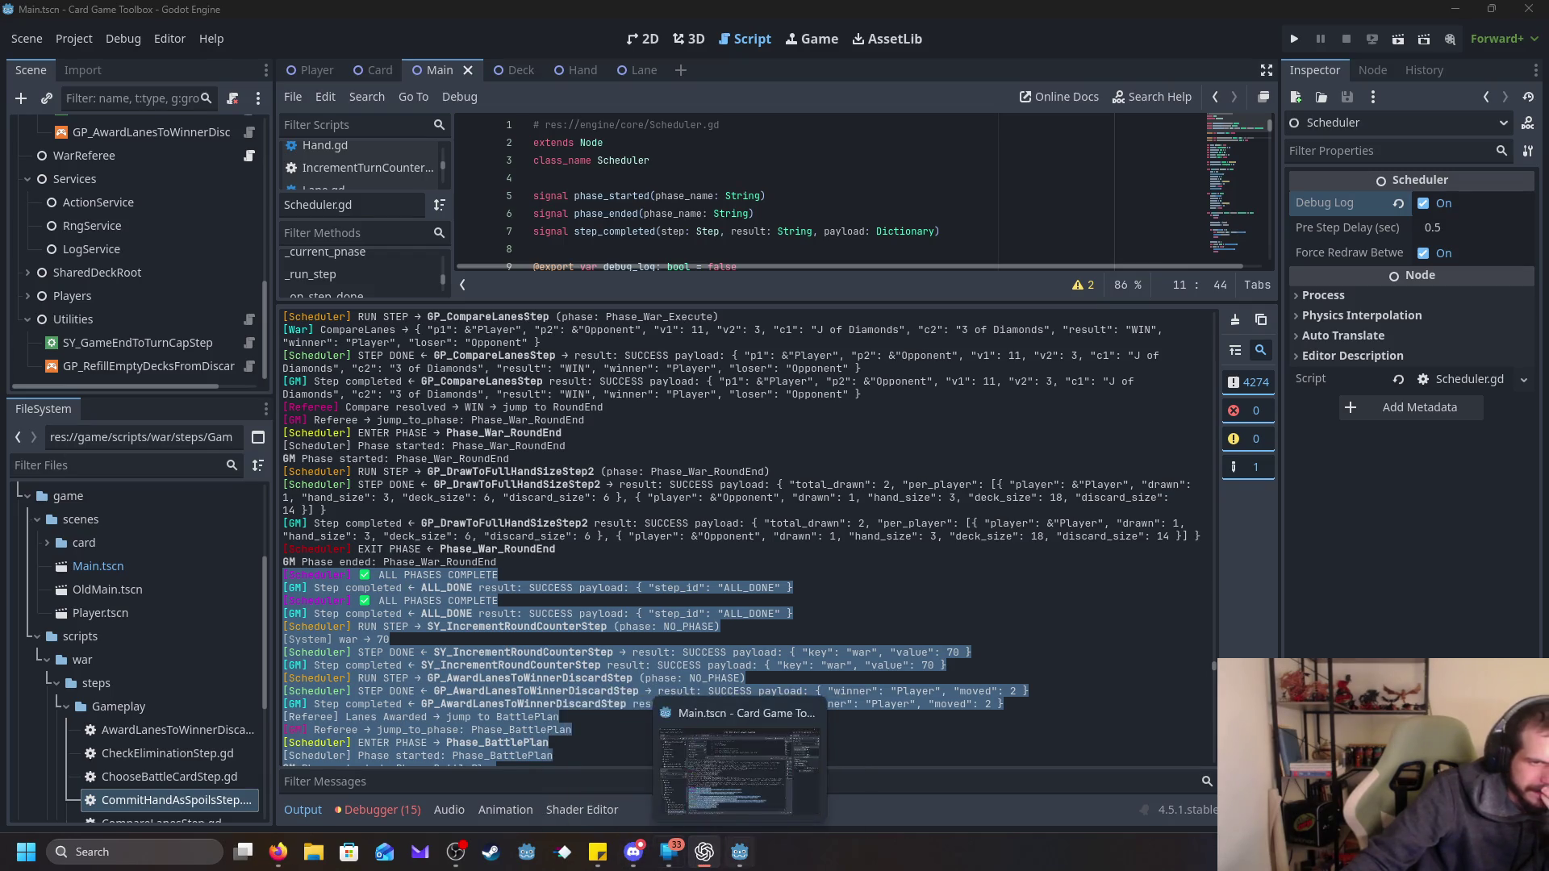
pyautogui.moveTo(450, 860)
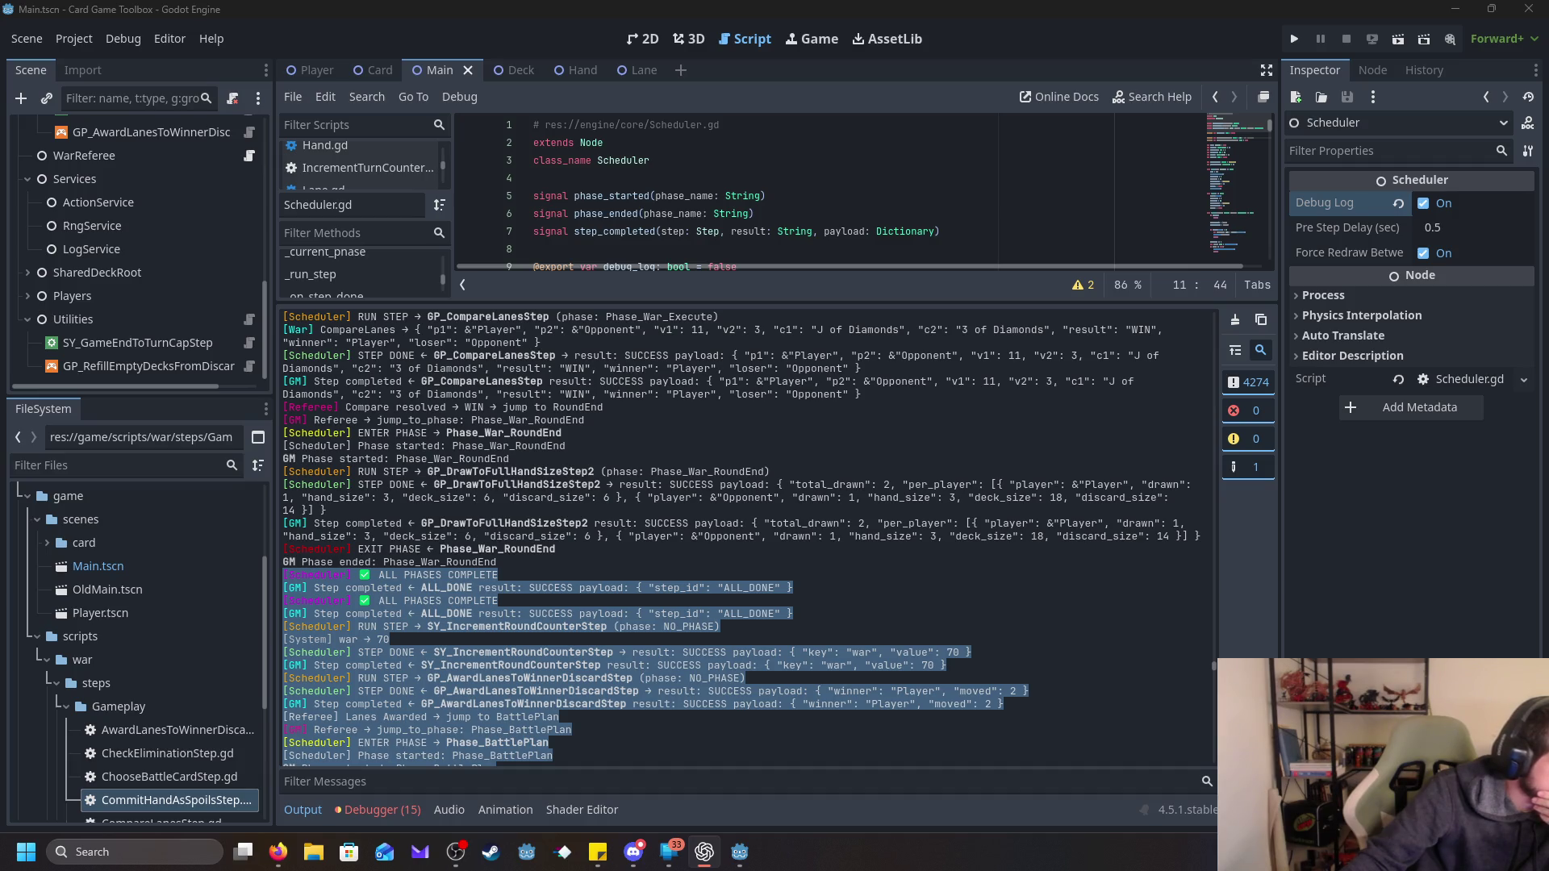
pyautogui.press('super+d')
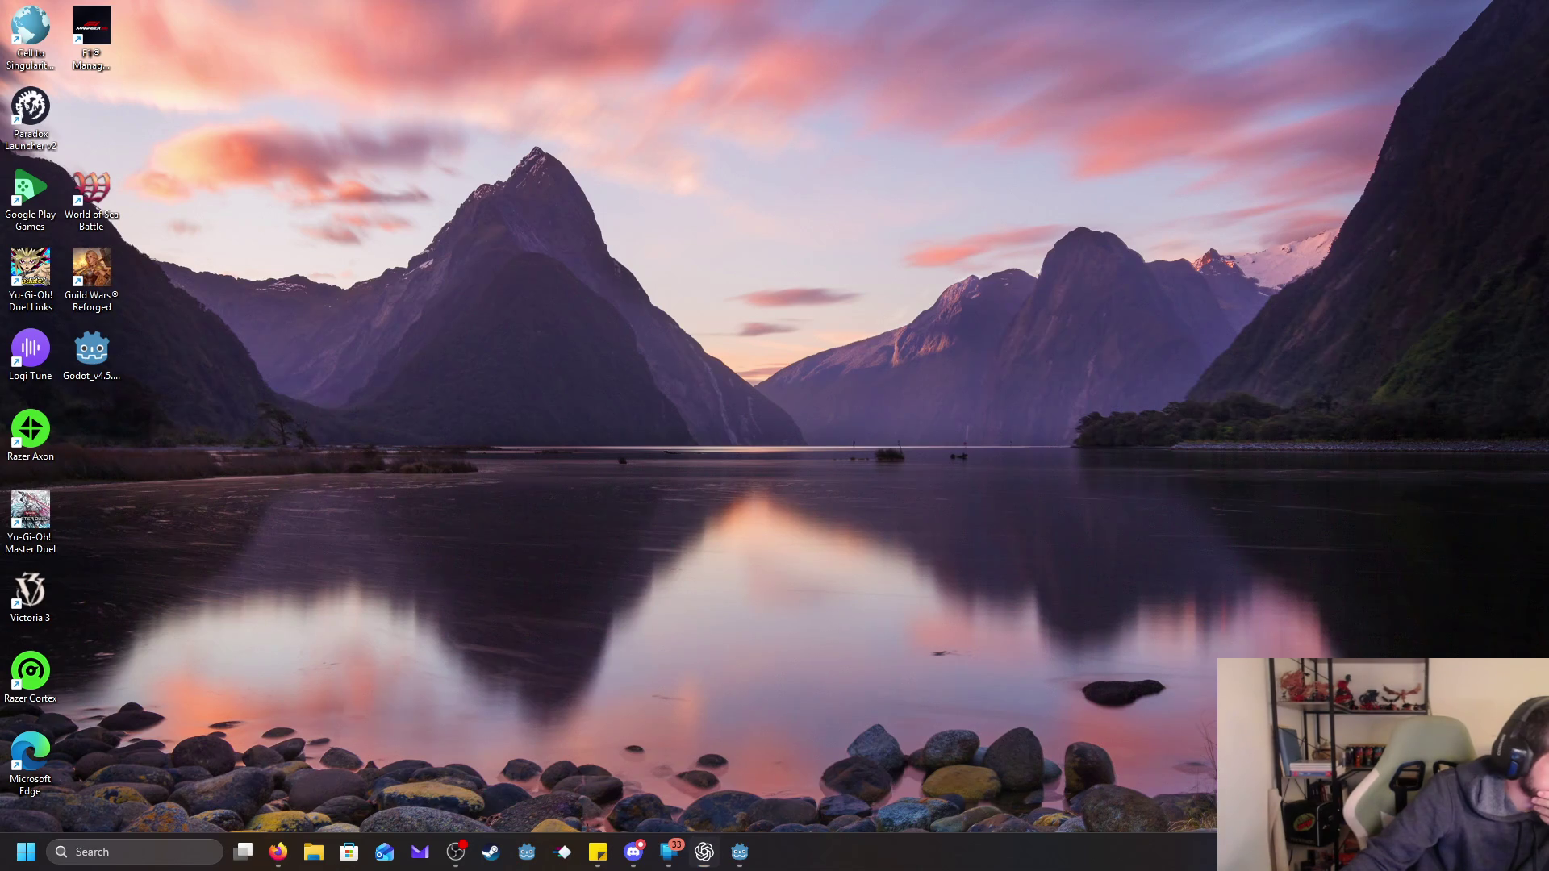
pyautogui.press('super+d')
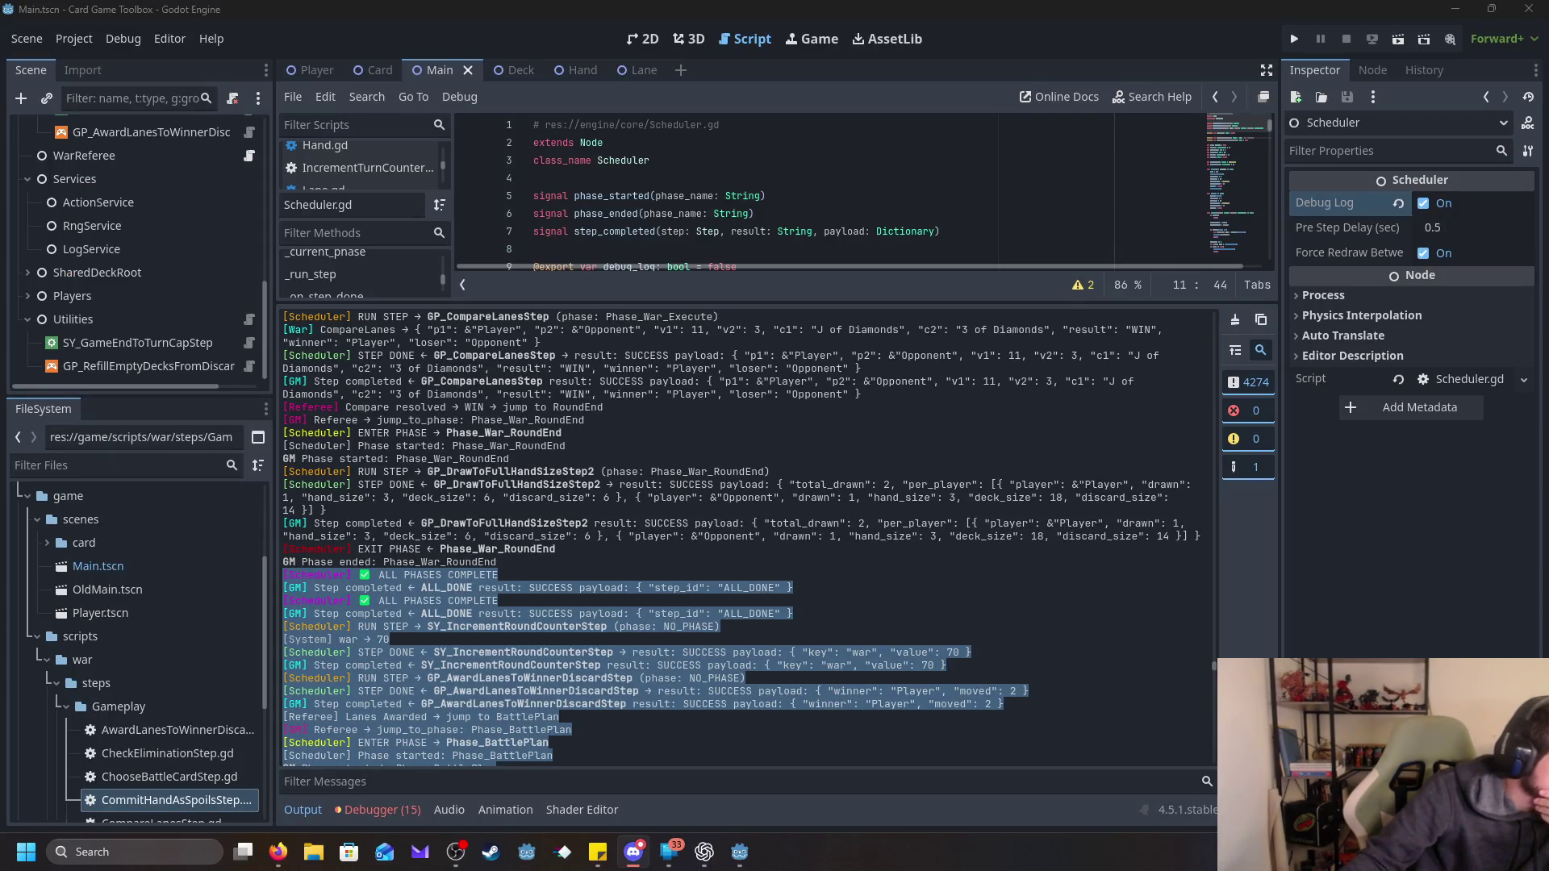
pyautogui.hotkey('alt', 'Tab')
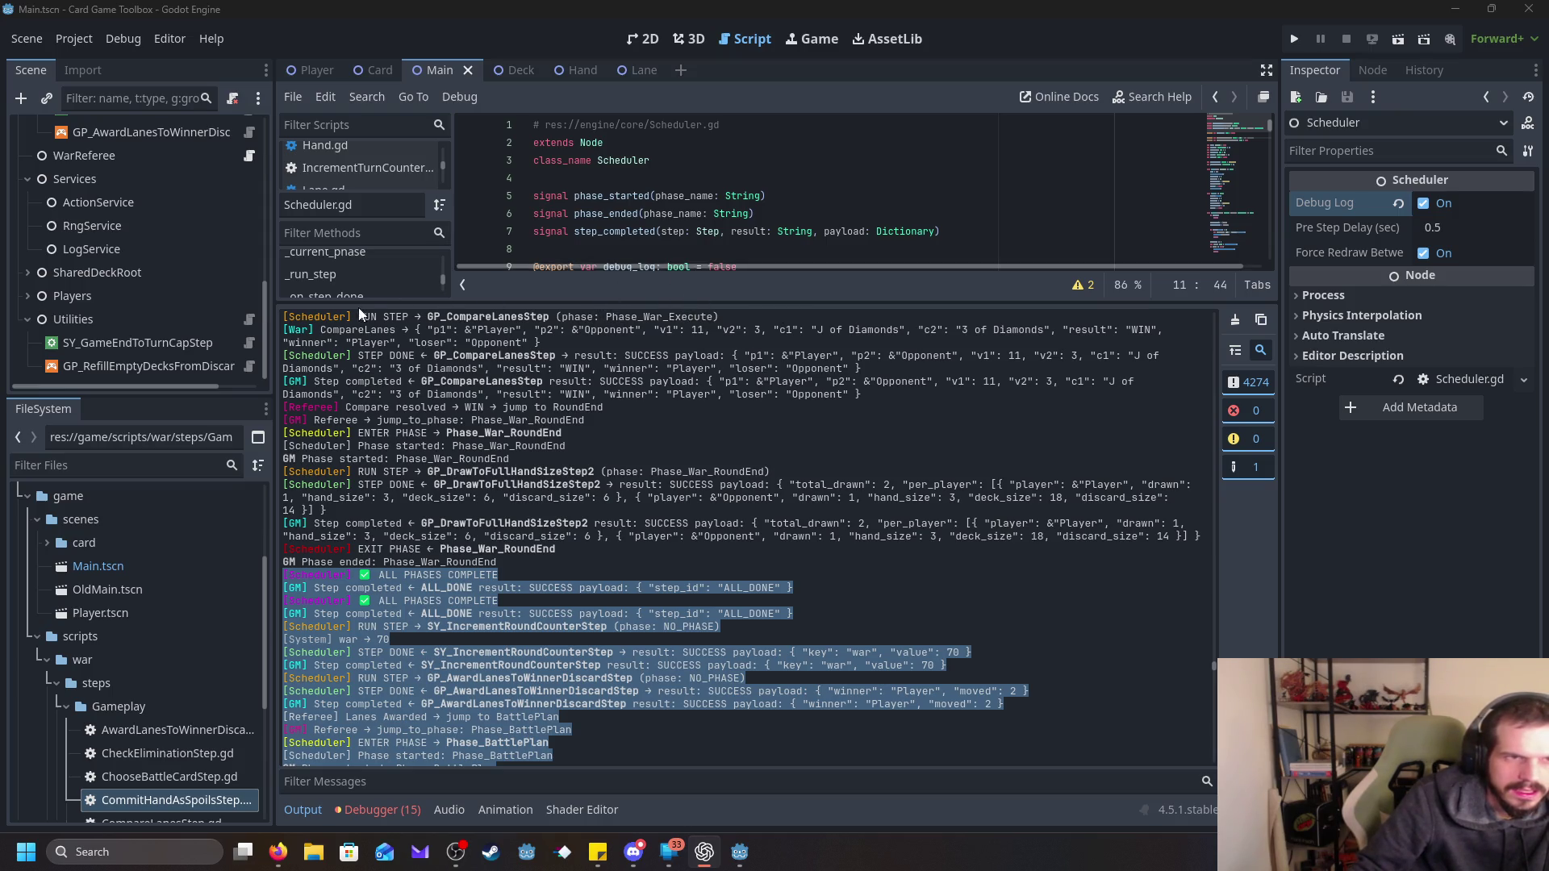
pyautogui.click(399, 342)
pyautogui.moveTo(374, 303); pyautogui.dragTo(412, 615)
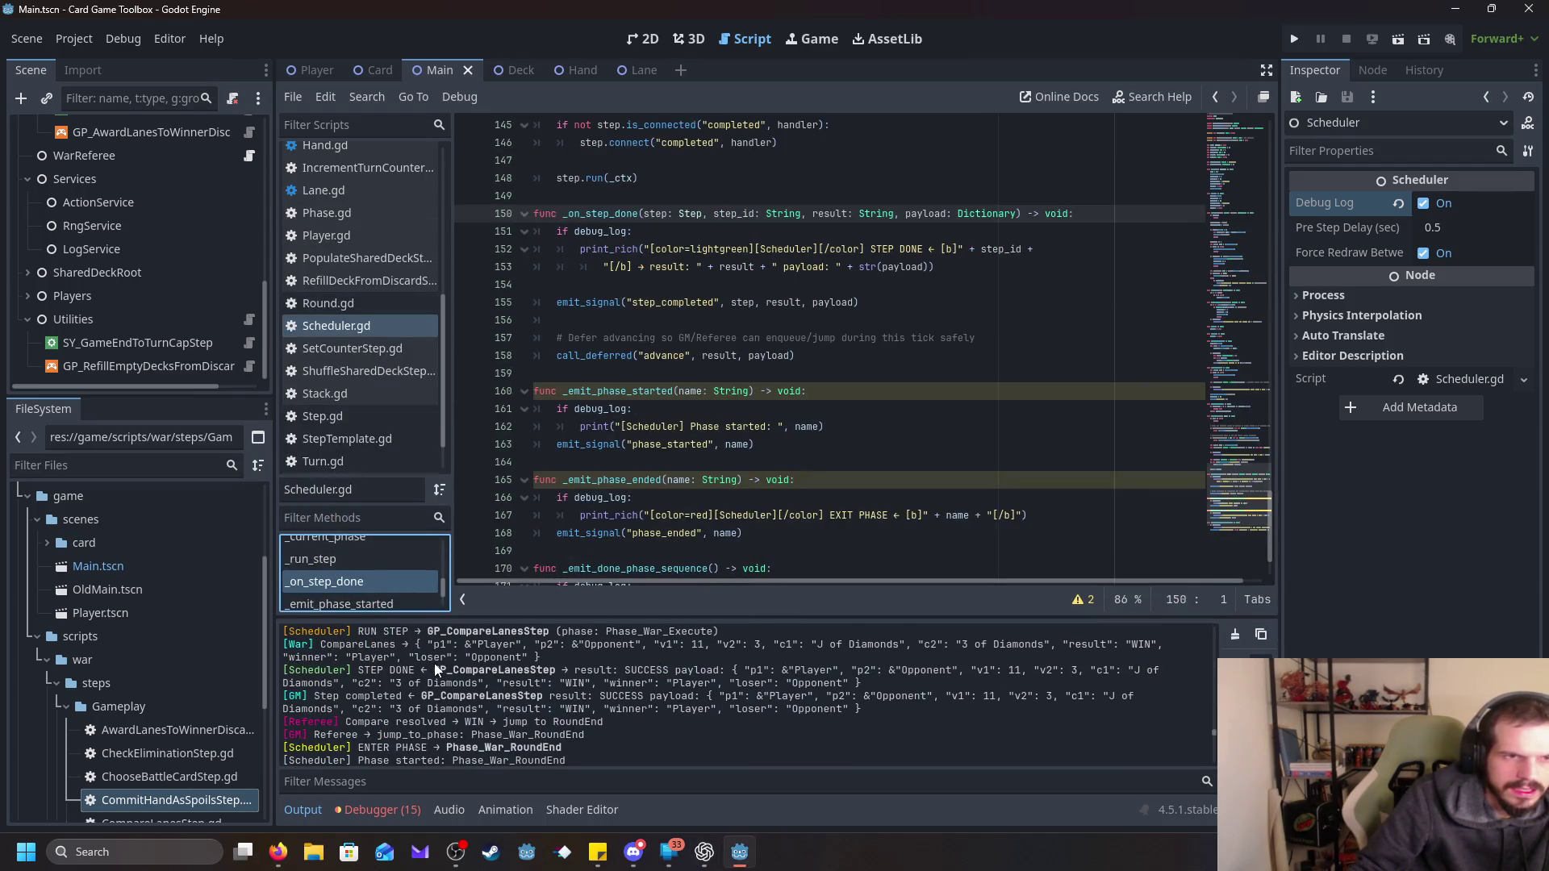
pyautogui.click(369, 331)
pyautogui.scroll(10, 718, 384)
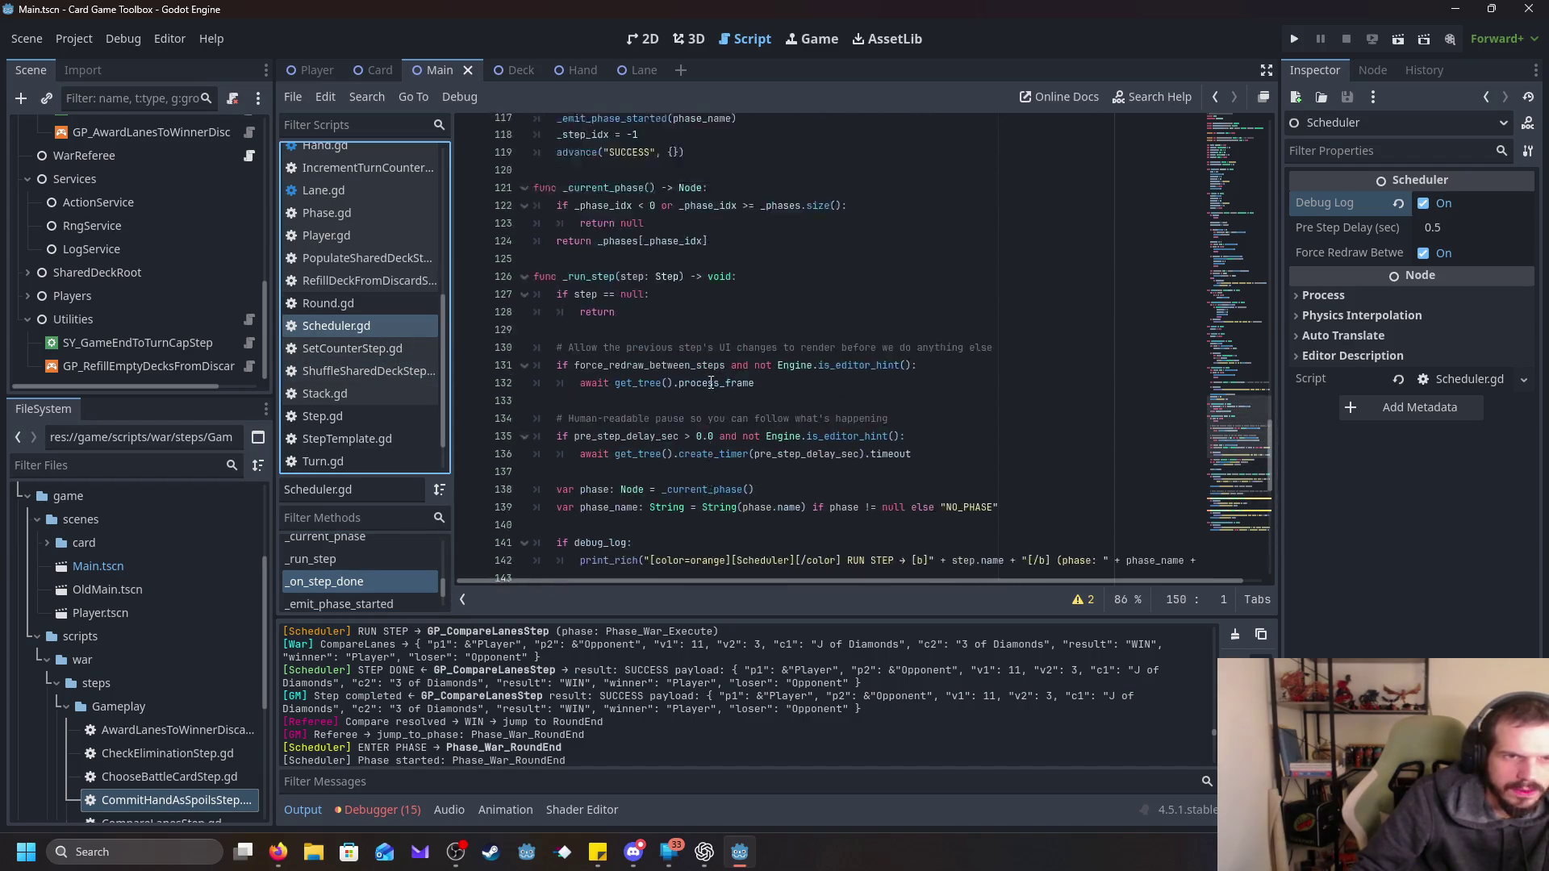
pyautogui.scroll(16, 719, 384)
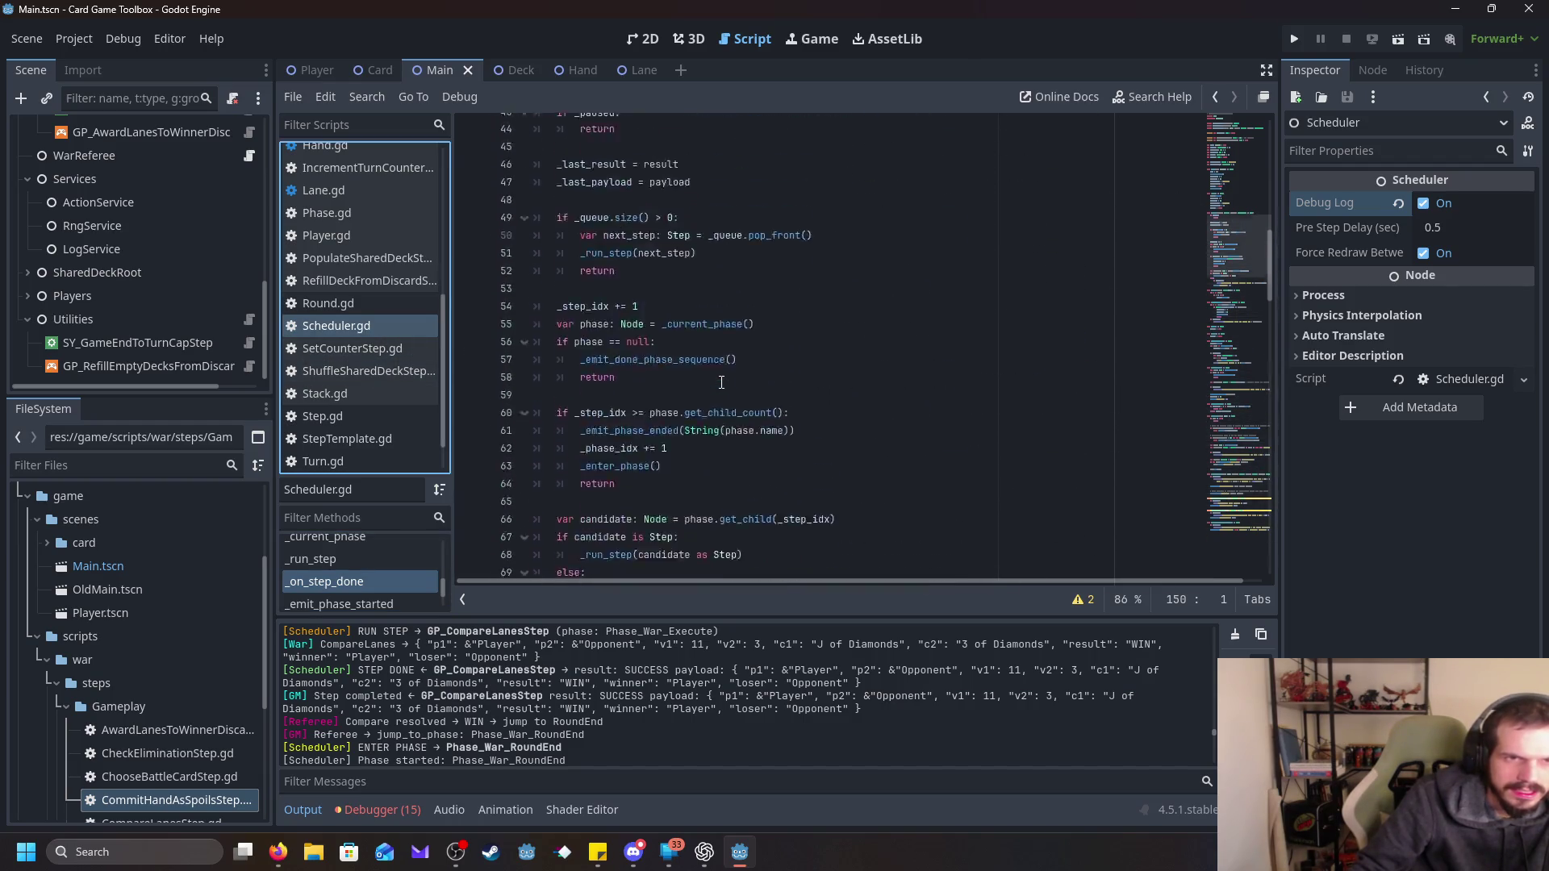
pyautogui.scroll(3, 721, 381)
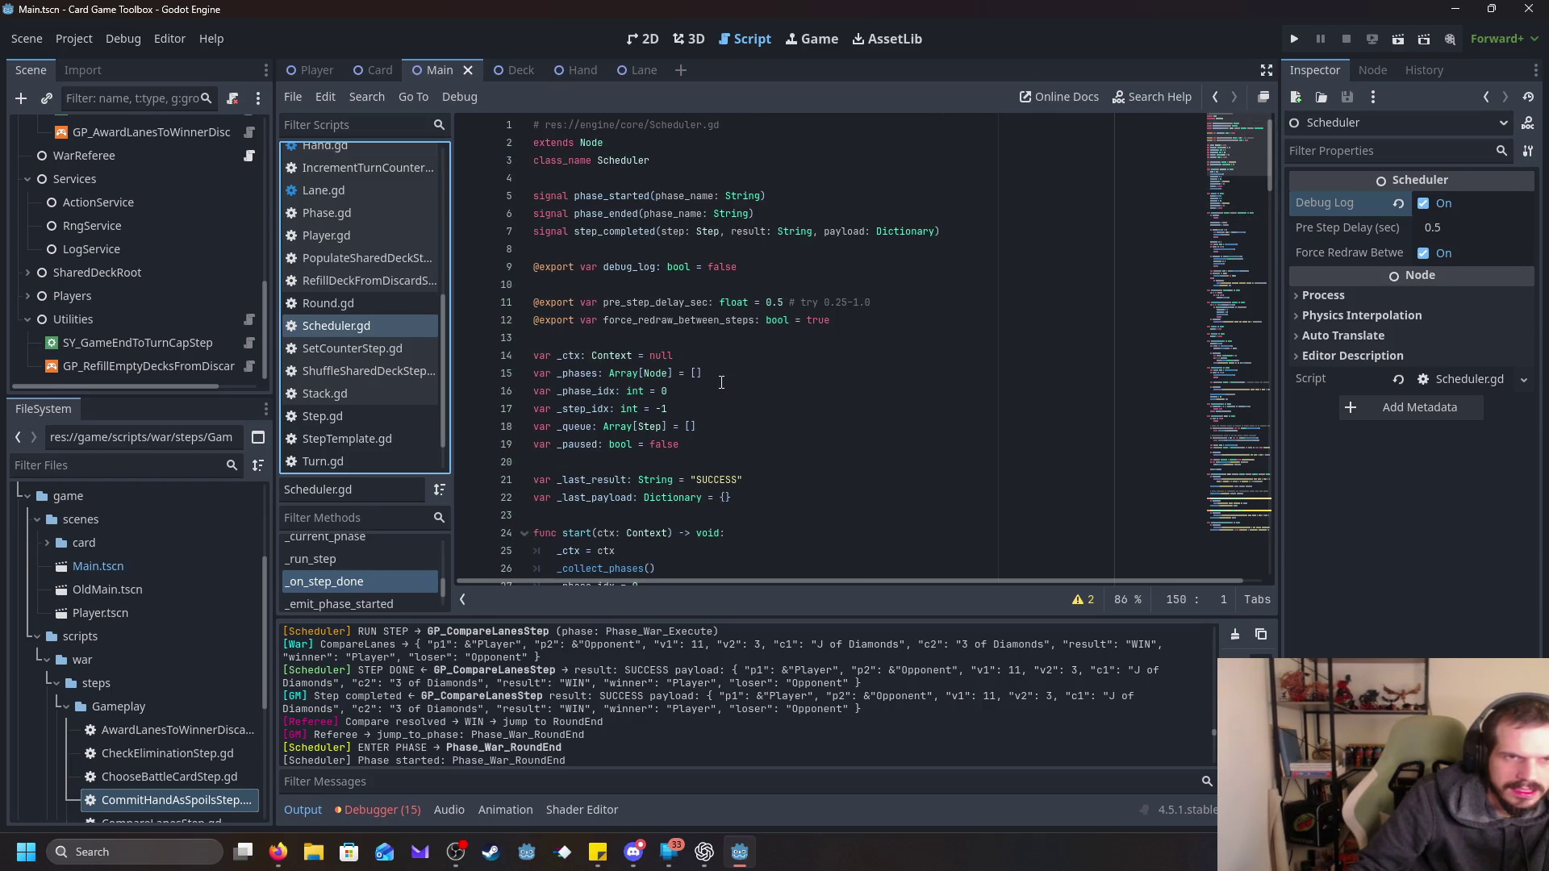
pyautogui.scroll(-17, 721, 382)
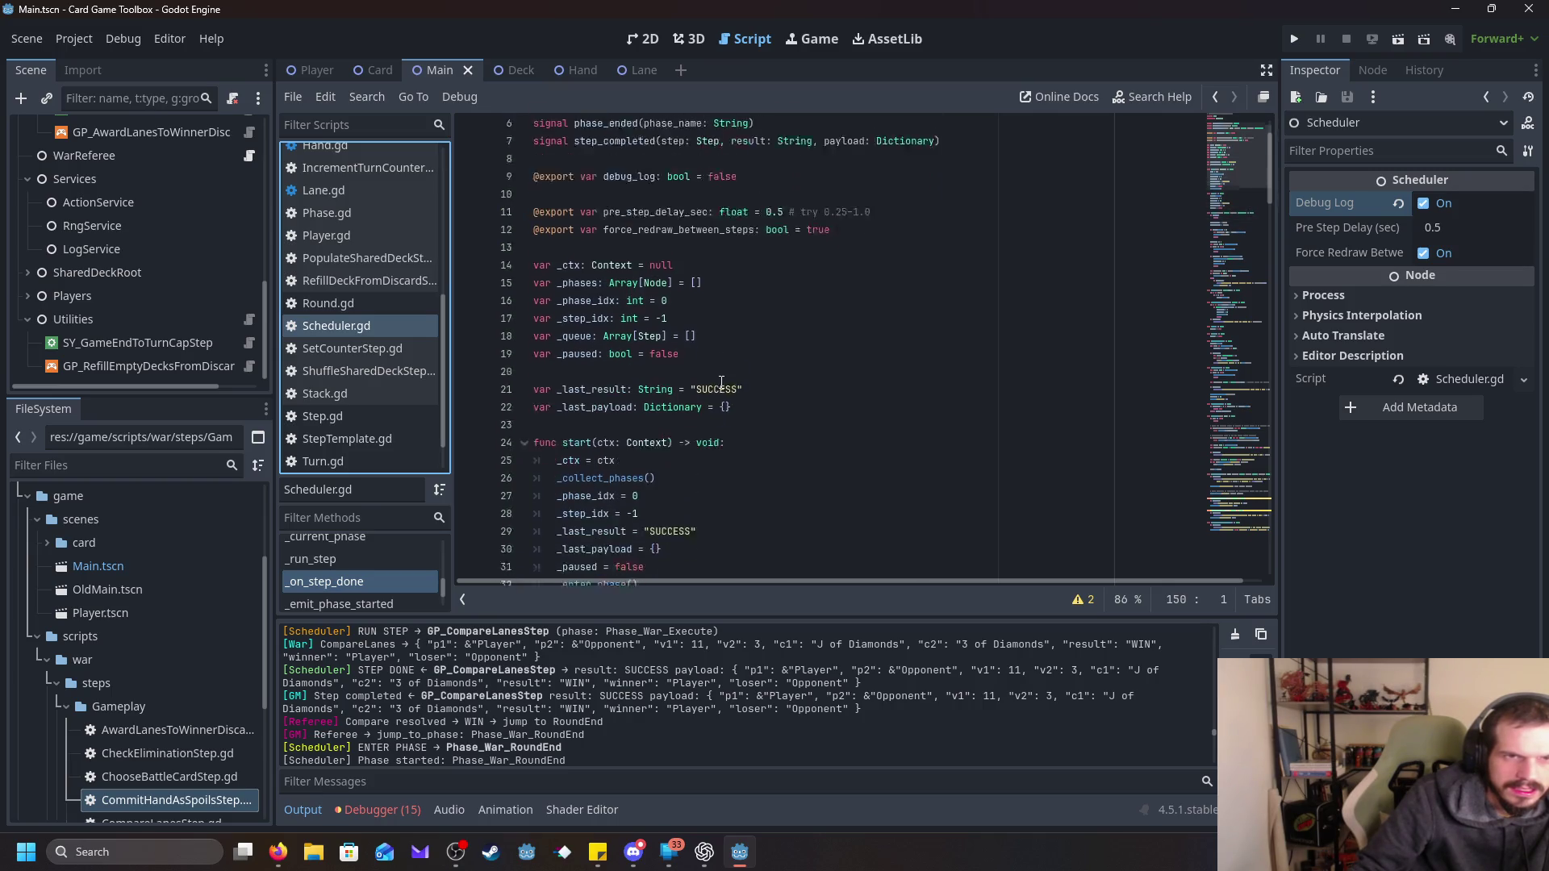
pyautogui.scroll(-14, 721, 383)
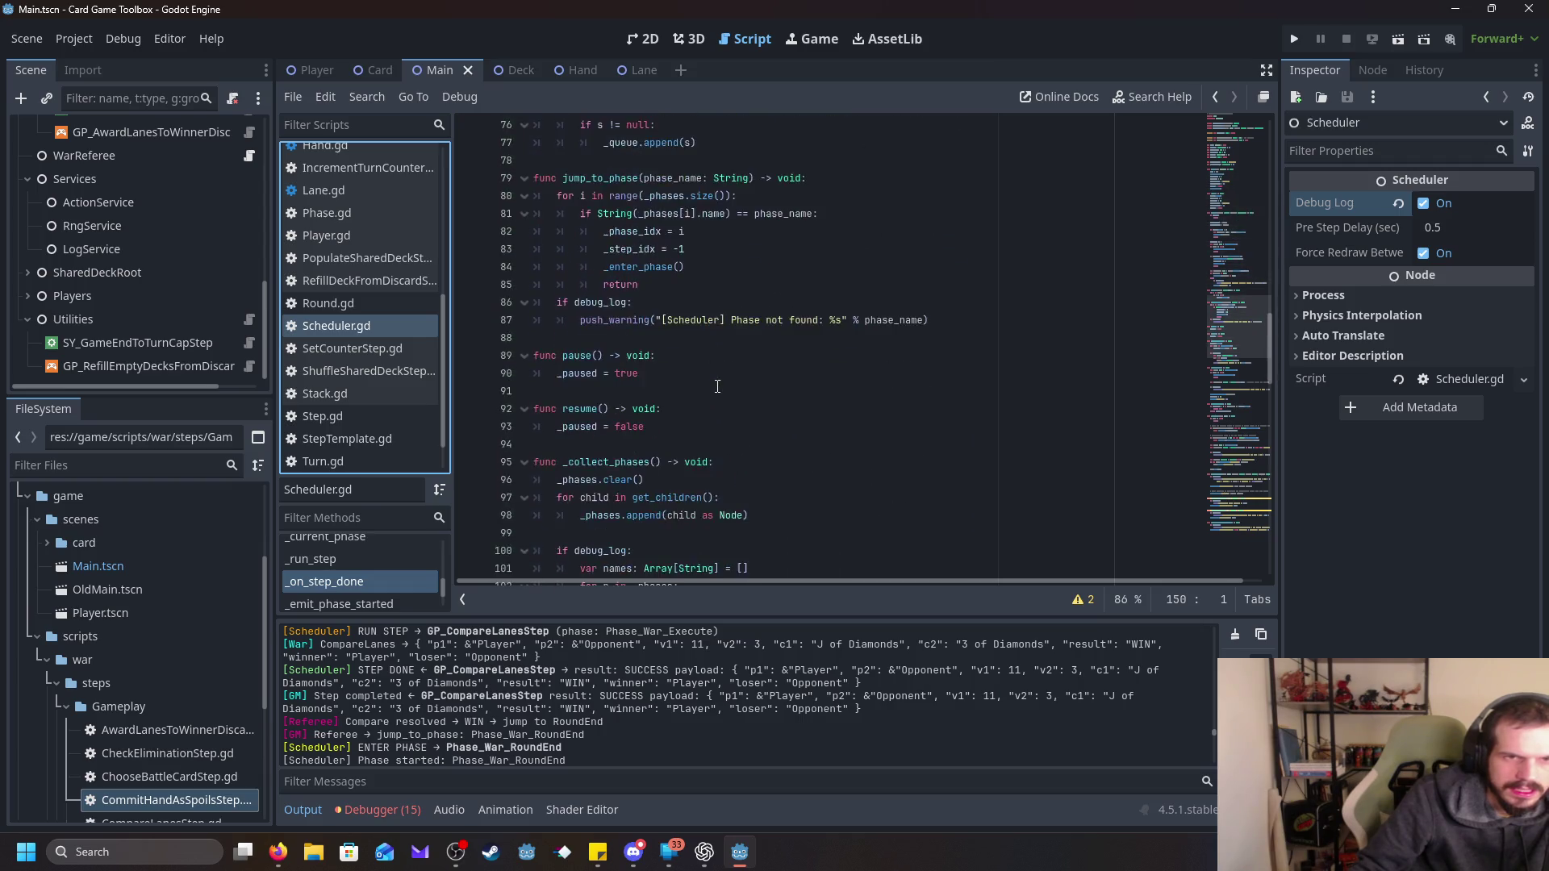
pyautogui.scroll(-1, 717, 388)
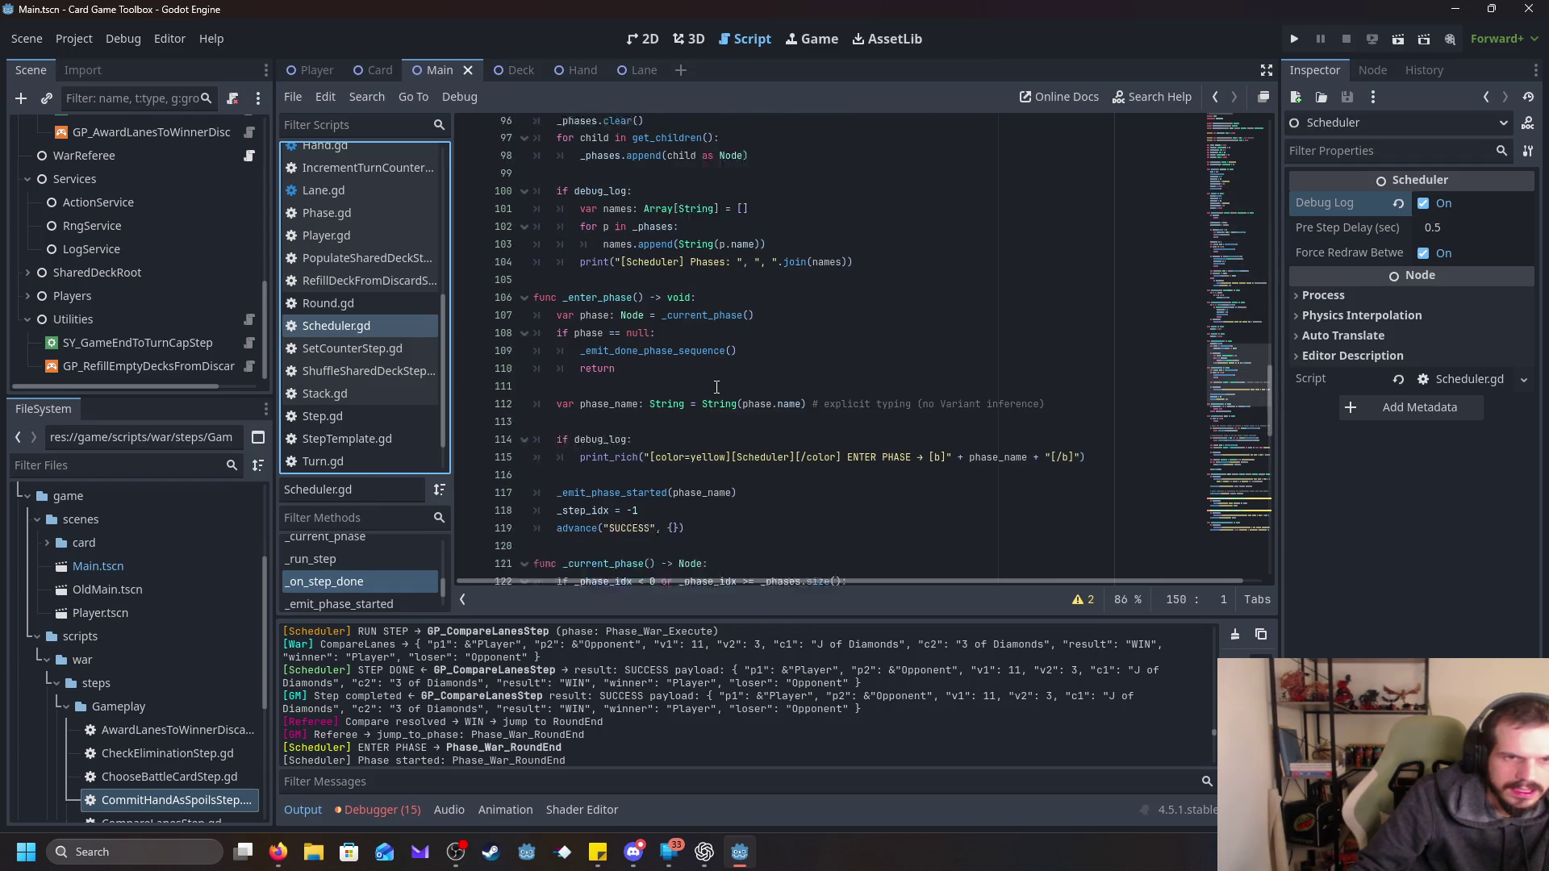
pyautogui.scroll(2, 716, 387)
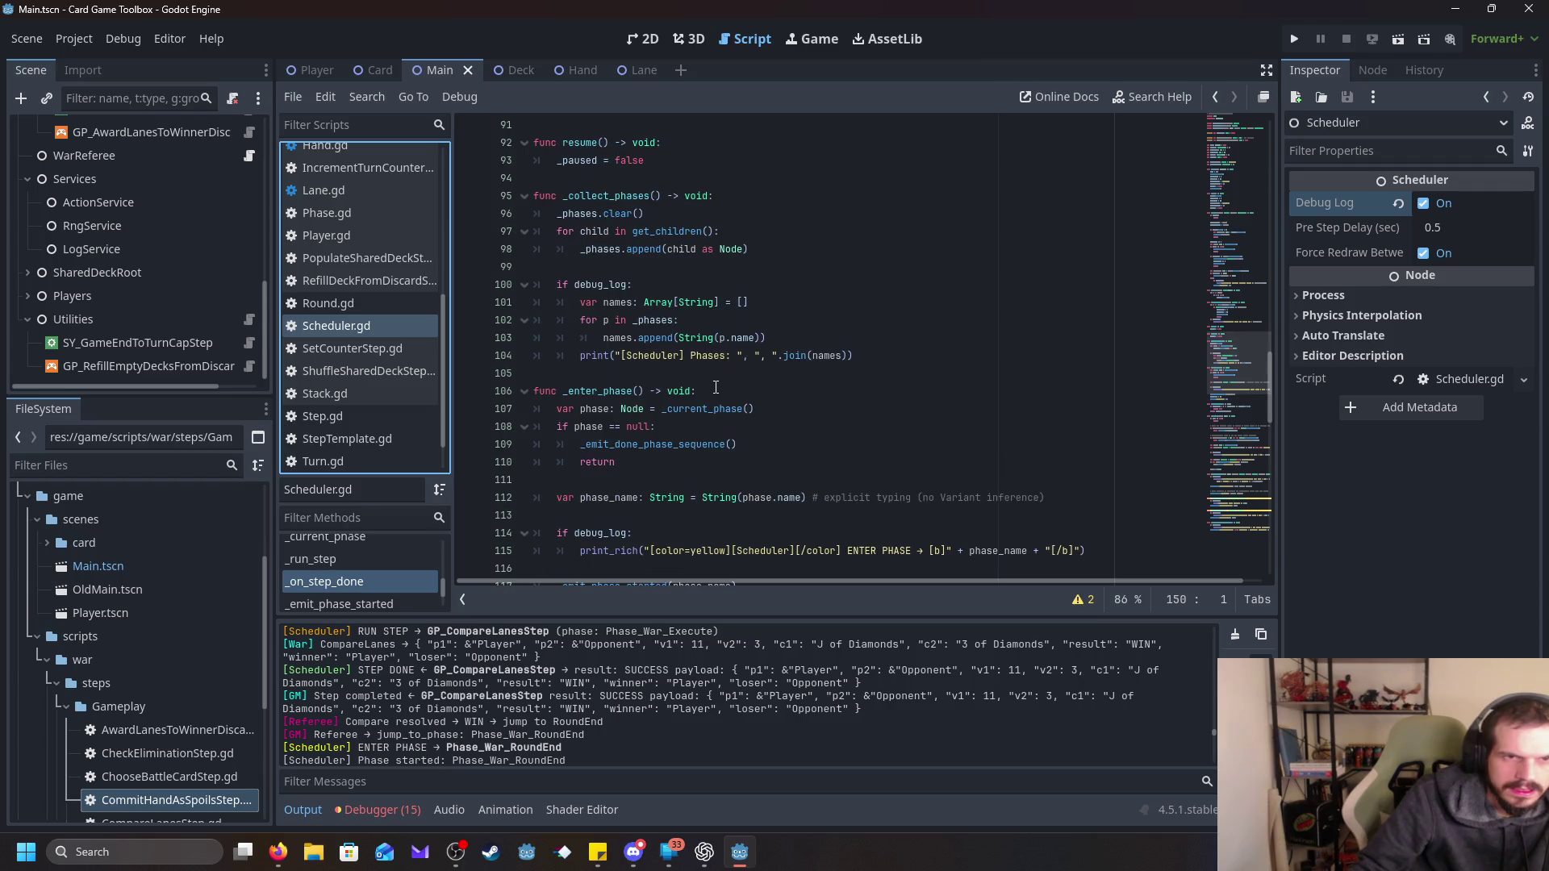
pyautogui.scroll(-5, 714, 387)
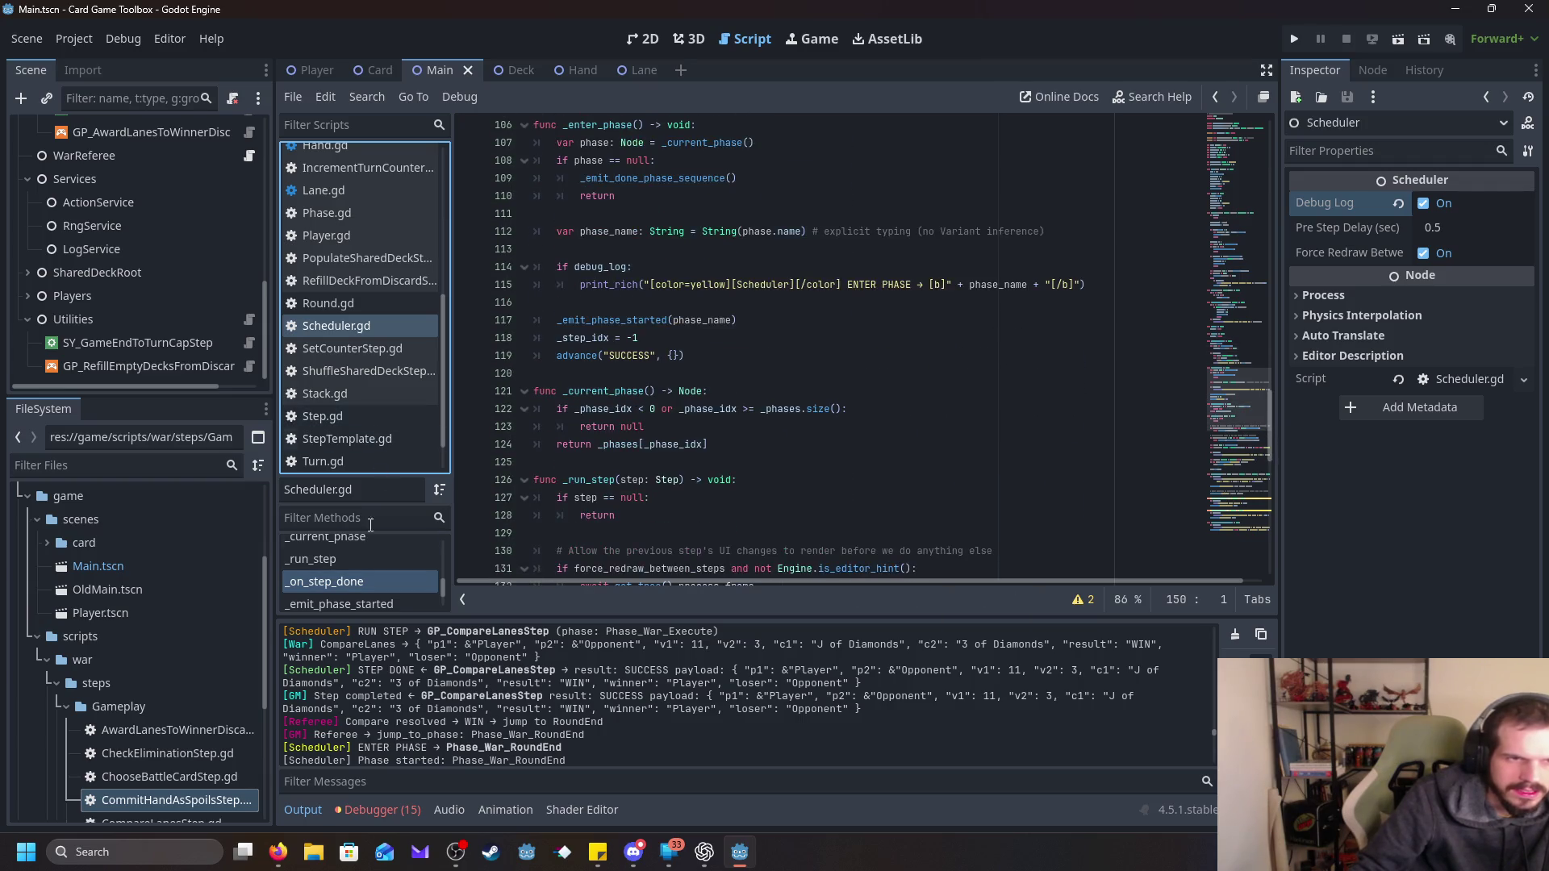
pyautogui.click(355, 582)
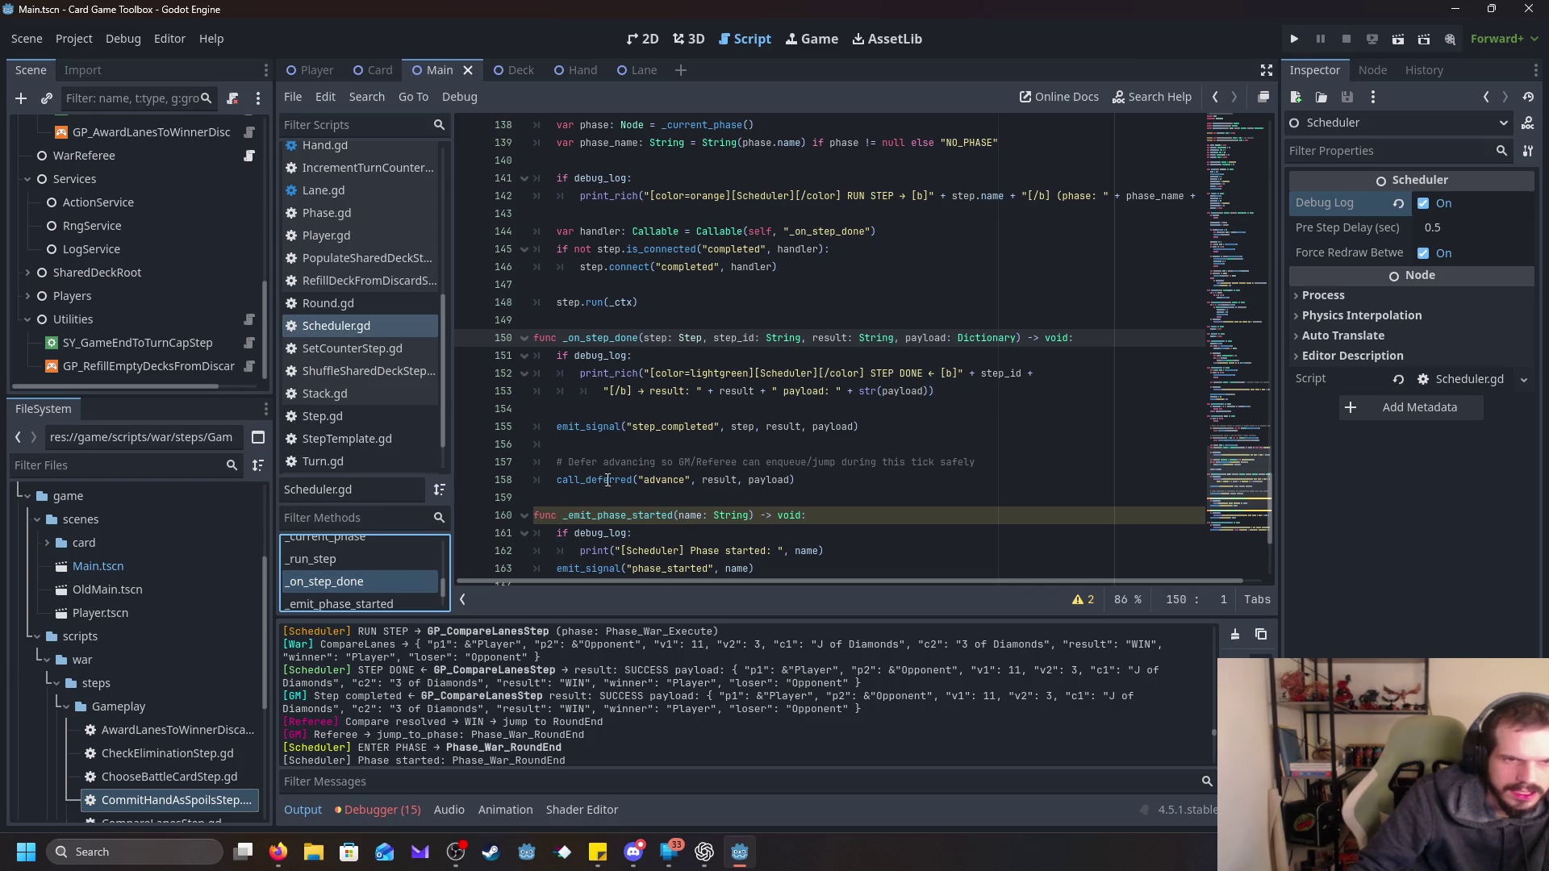
pyautogui.click(663, 479)
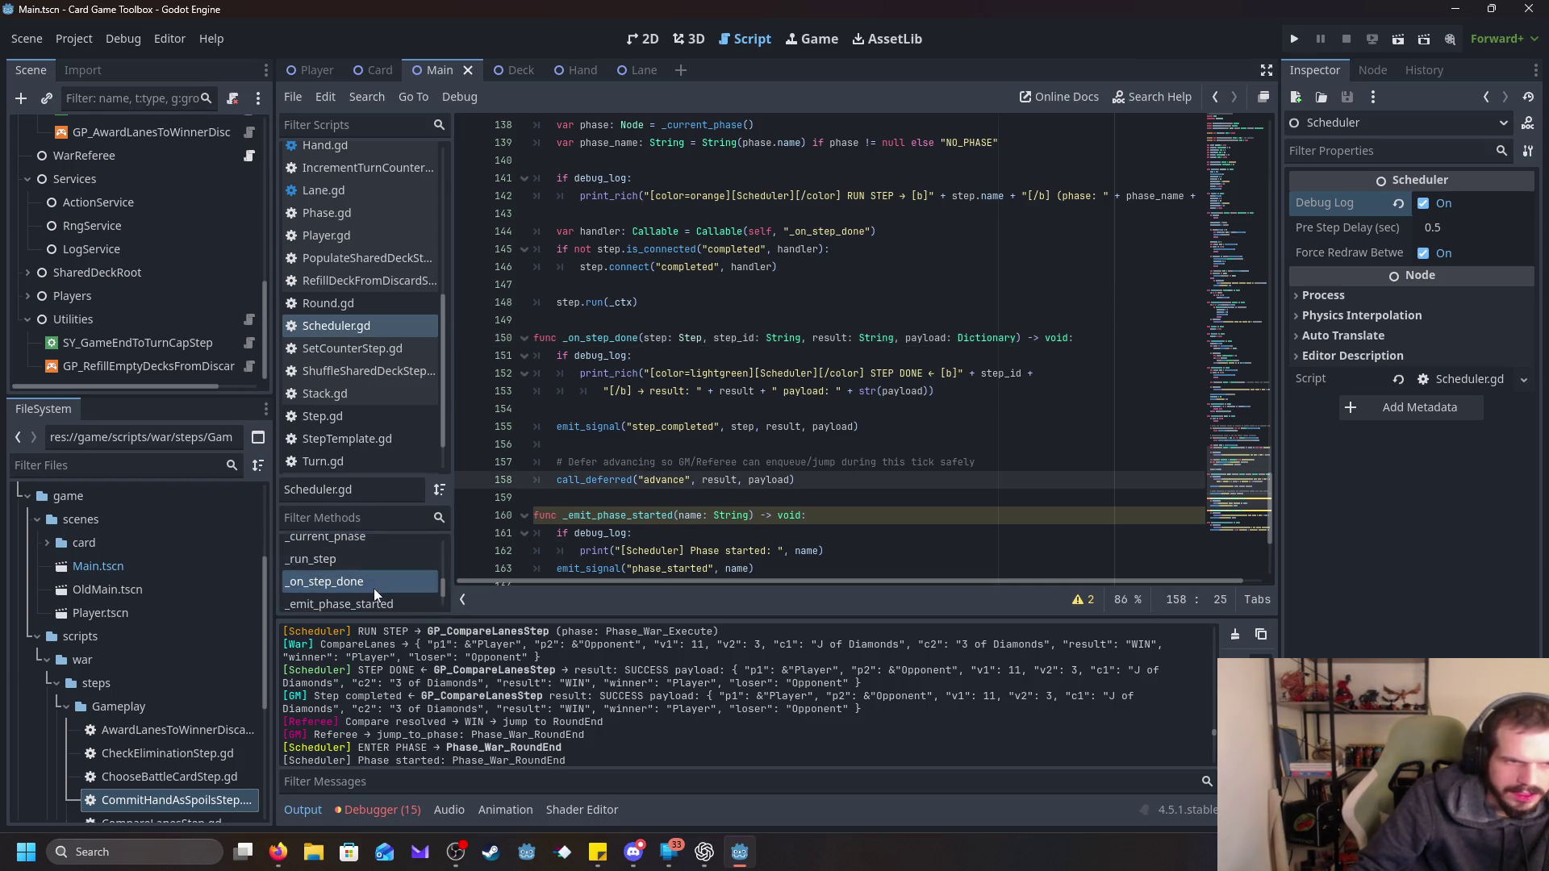
pyautogui.scroll(4, 374, 589)
pyautogui.scroll(2, 384, 582)
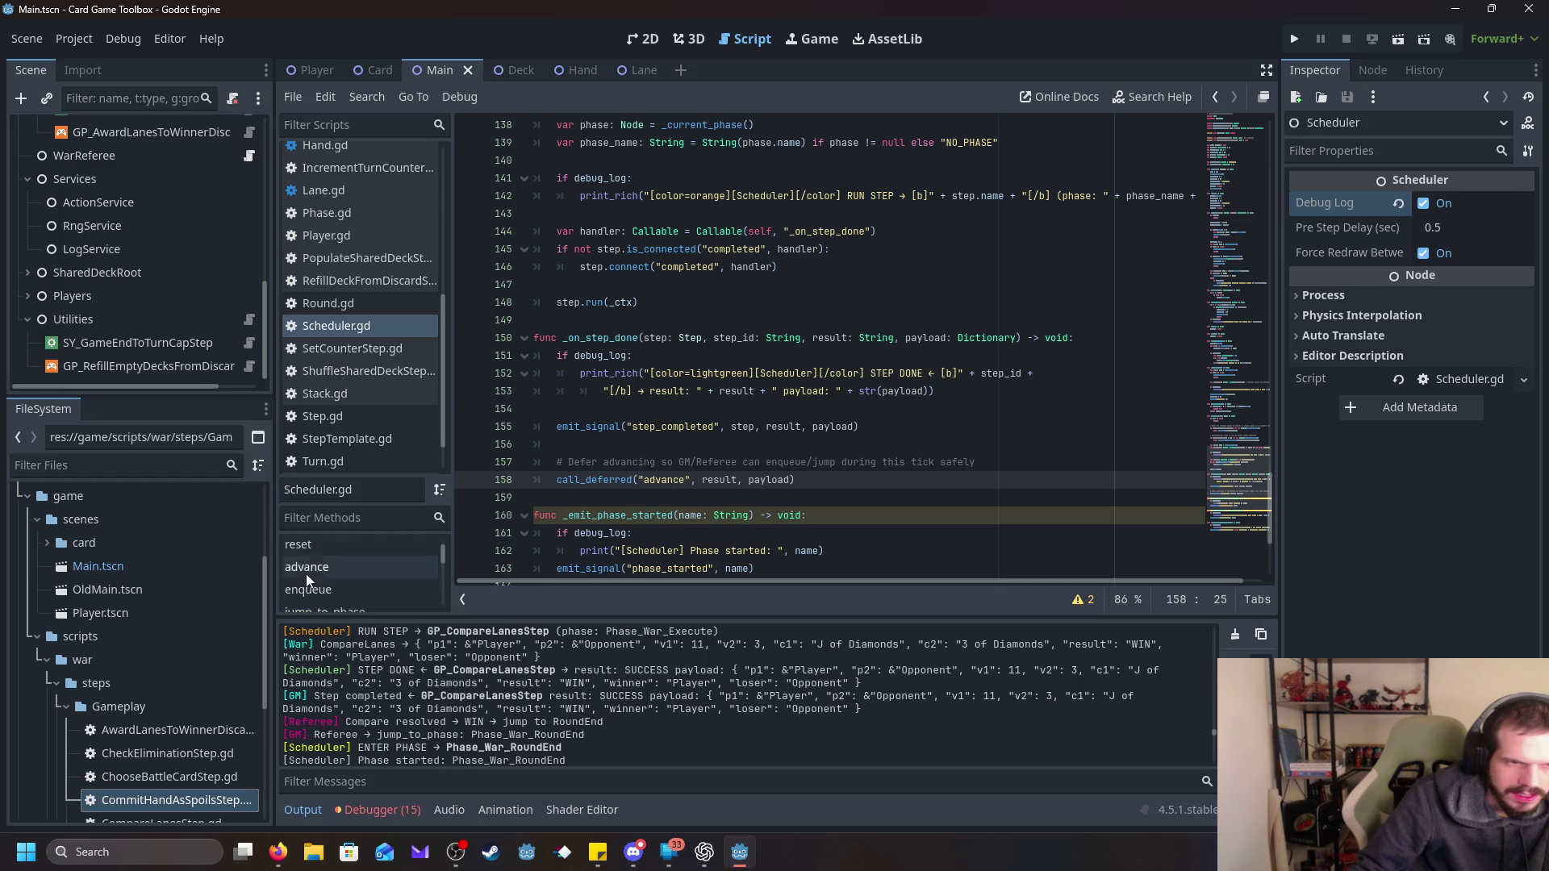
pyautogui.click(379, 567)
pyautogui.moveTo(517, 231); pyautogui.dragTo(517, 186)
pyautogui.click(708, 239)
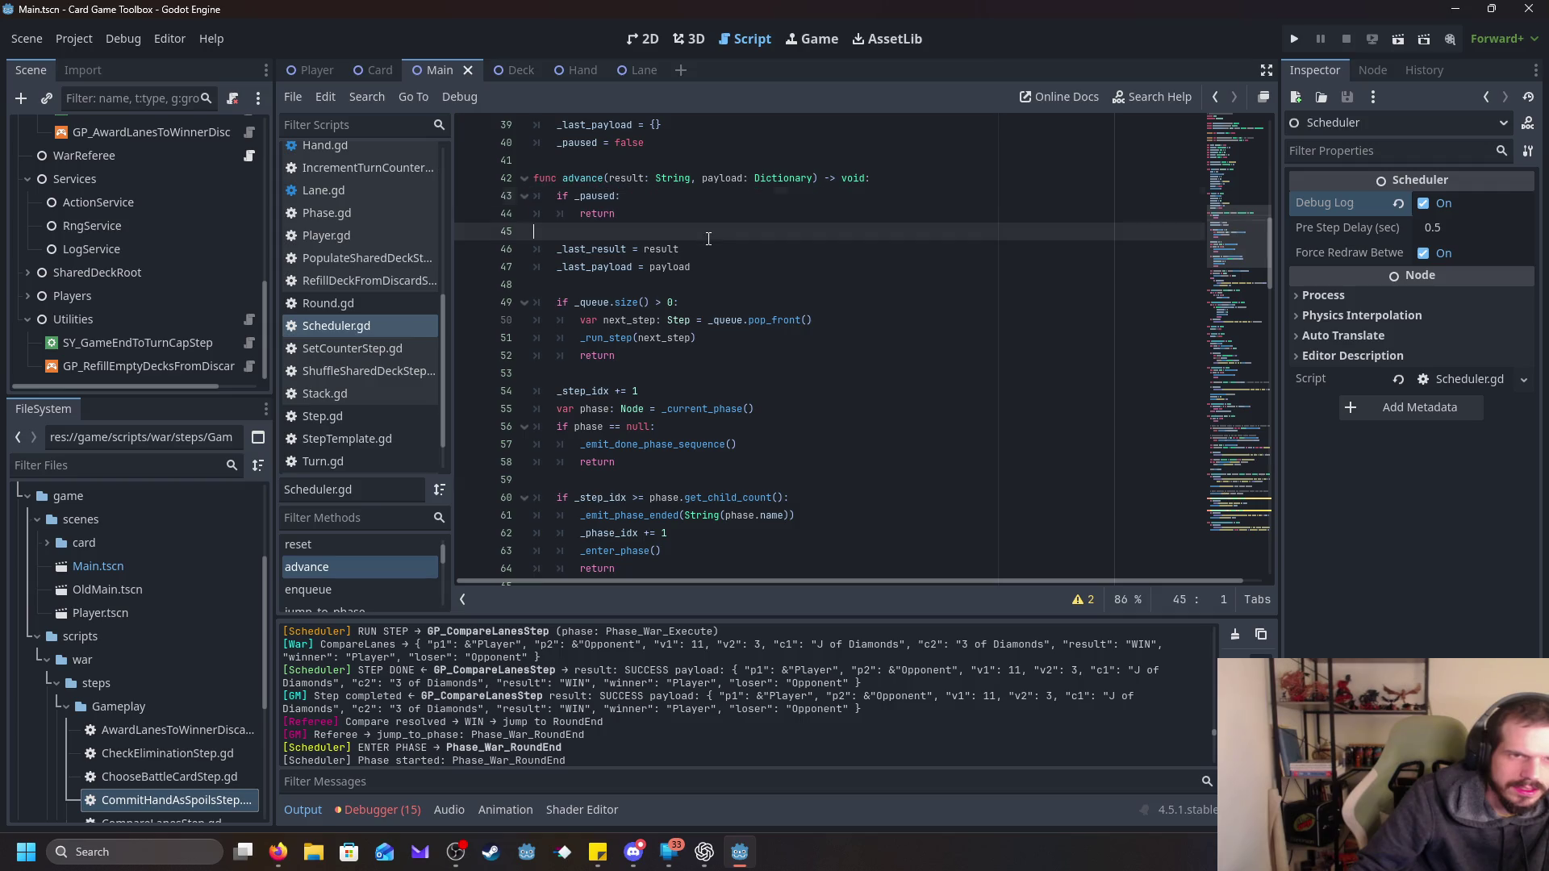
pyautogui.tripleClick(567, 248)
pyautogui.click(564, 303)
pyautogui.moveTo(694, 267)
pyautogui.mouseDown()
pyautogui.moveTo(545, 274)
pyautogui.moveTo(784, 320)
pyautogui.moveTo(828, 355)
pyautogui.mouseUp()
pyautogui.click(545, 303)
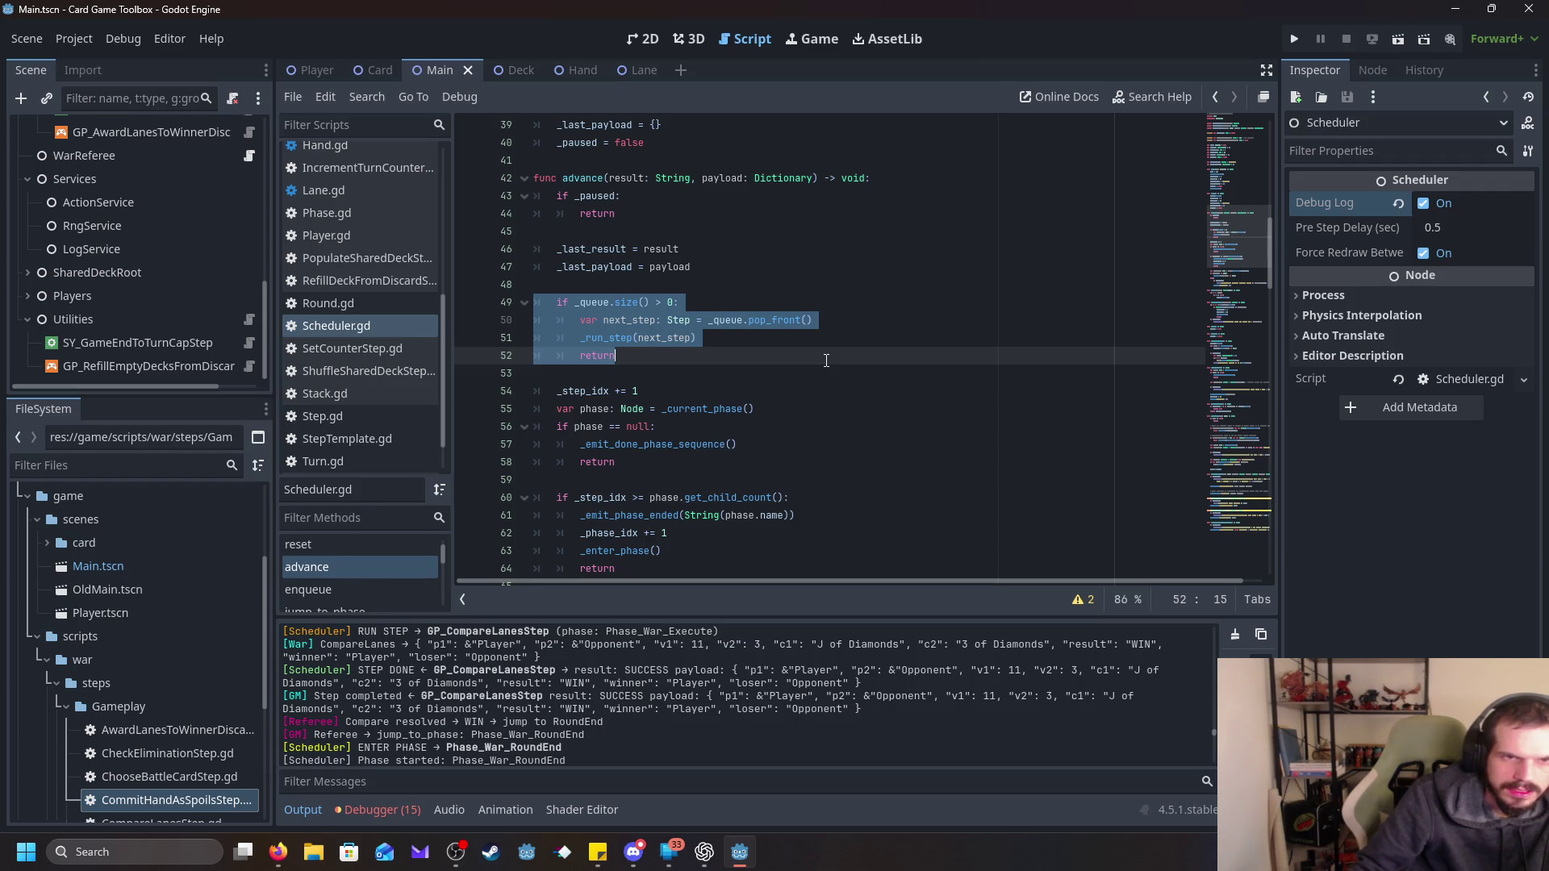
pyautogui.click(832, 328)
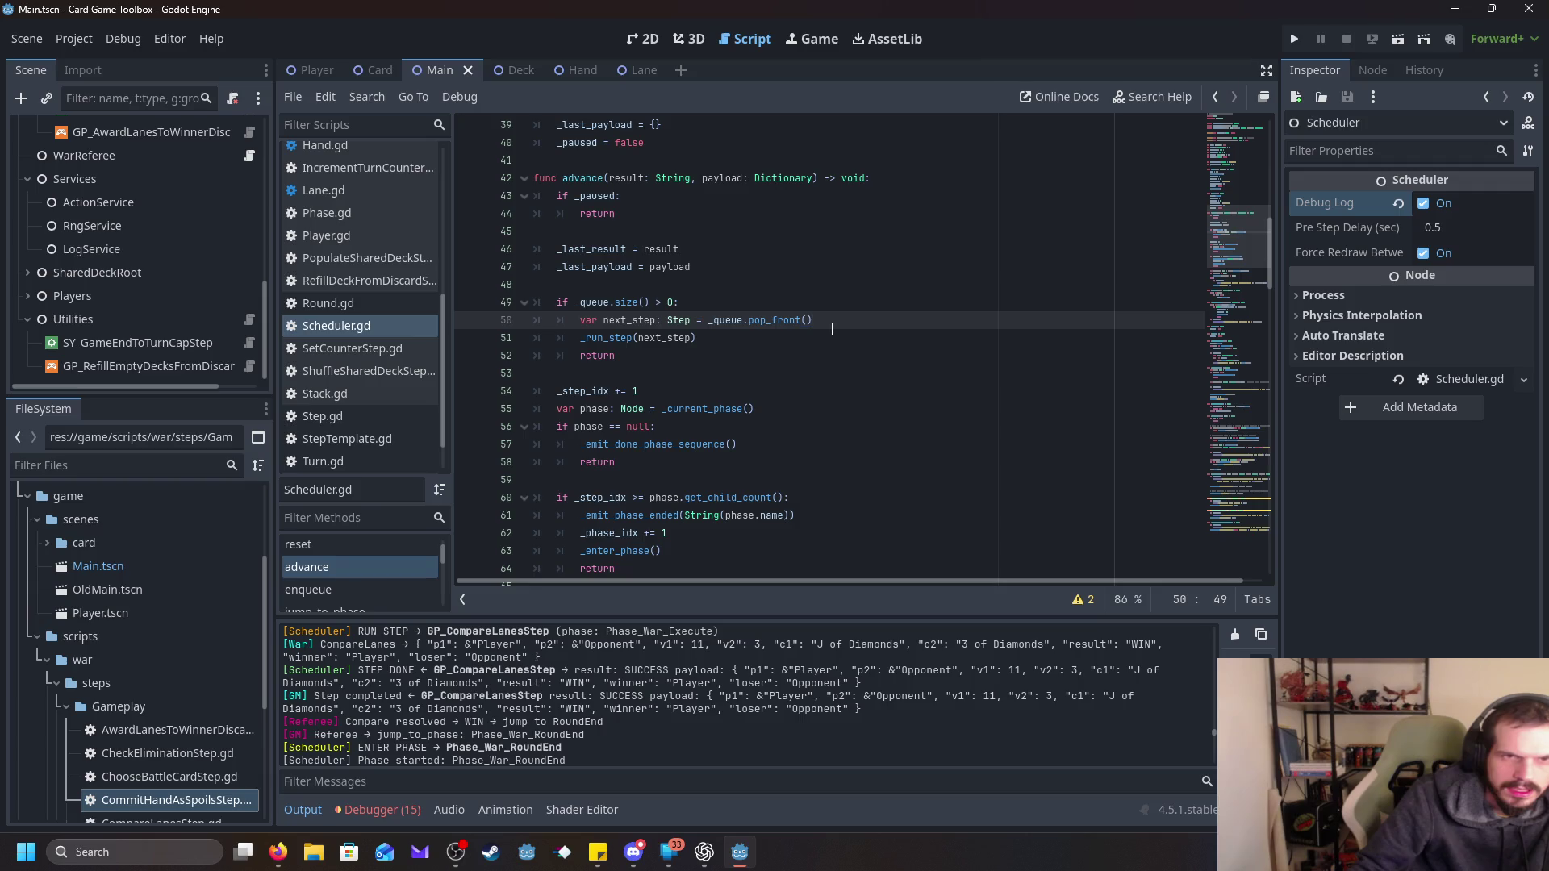
pyautogui.moveTo(839, 320); pyautogui.dragTo(567, 323)
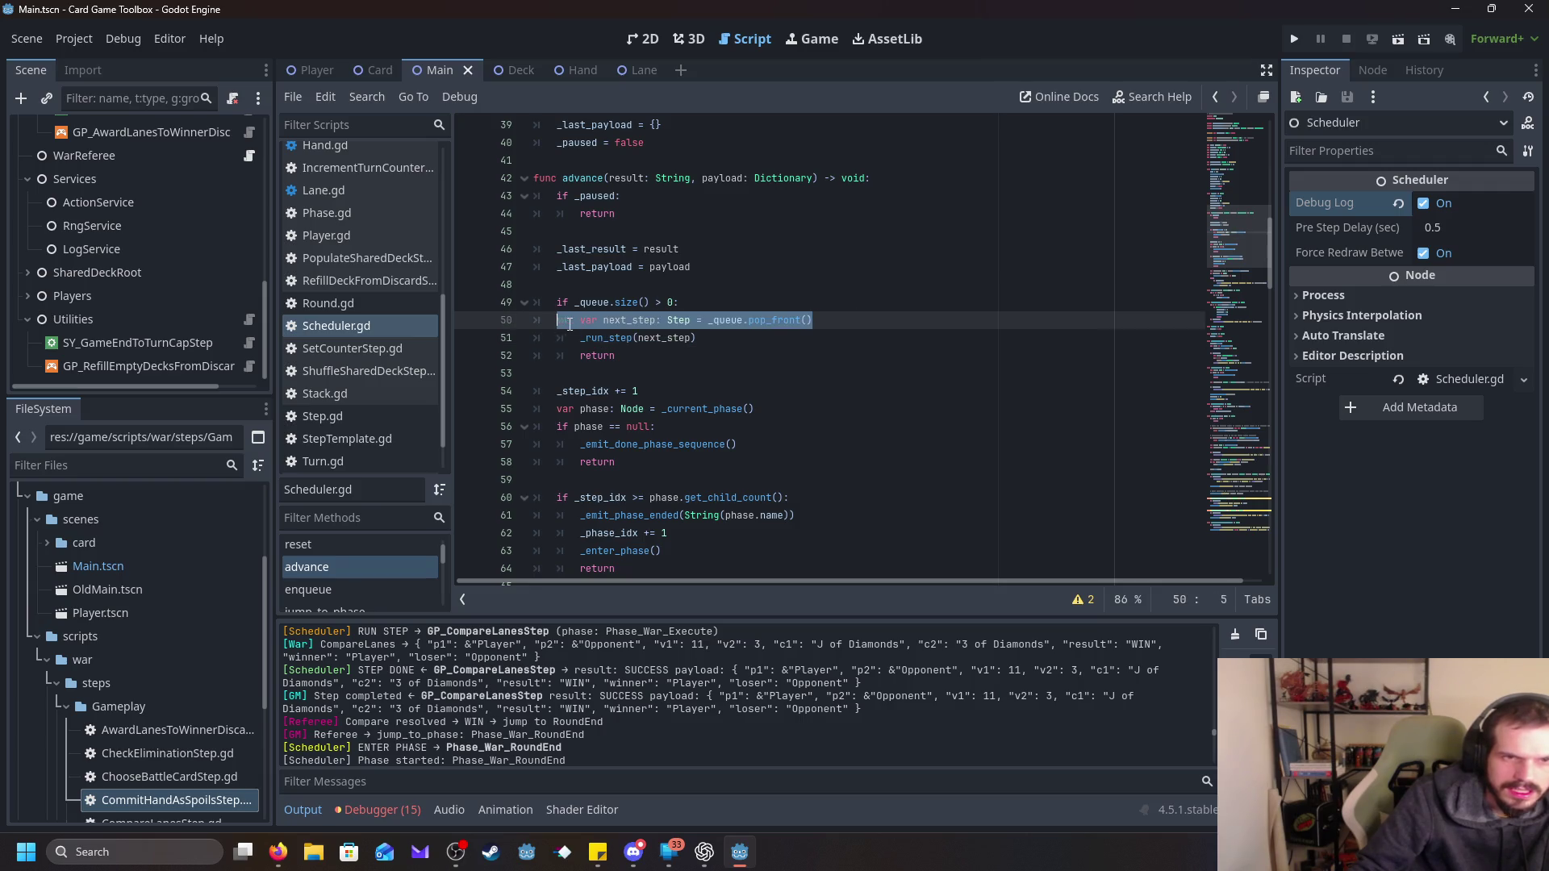
pyautogui.click(855, 356)
pyautogui.doubleClick(724, 320)
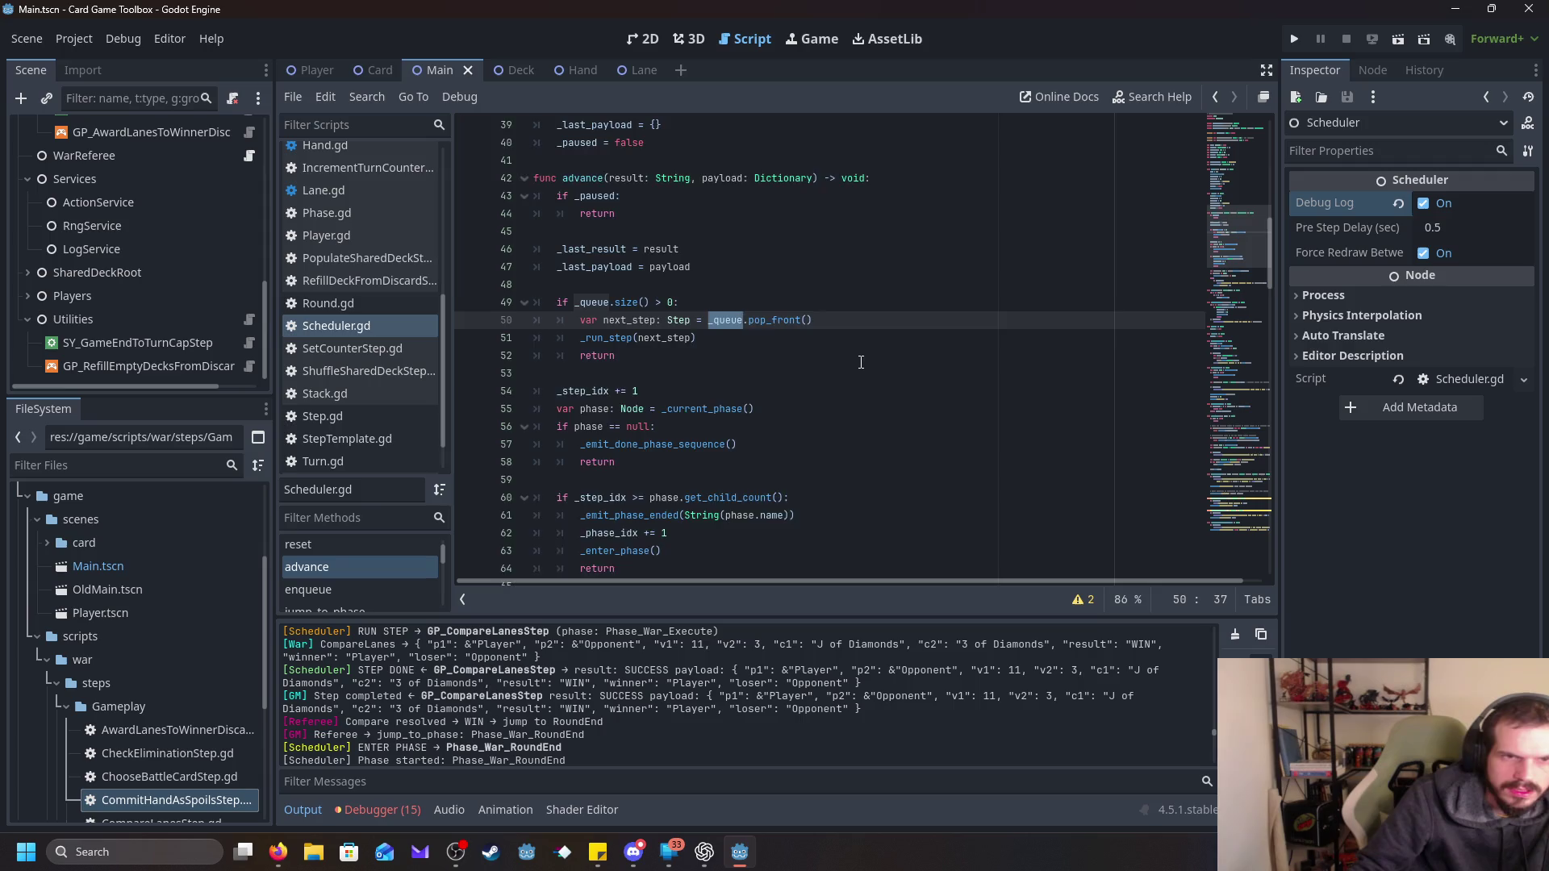
pyautogui.scroll(1, 861, 362)
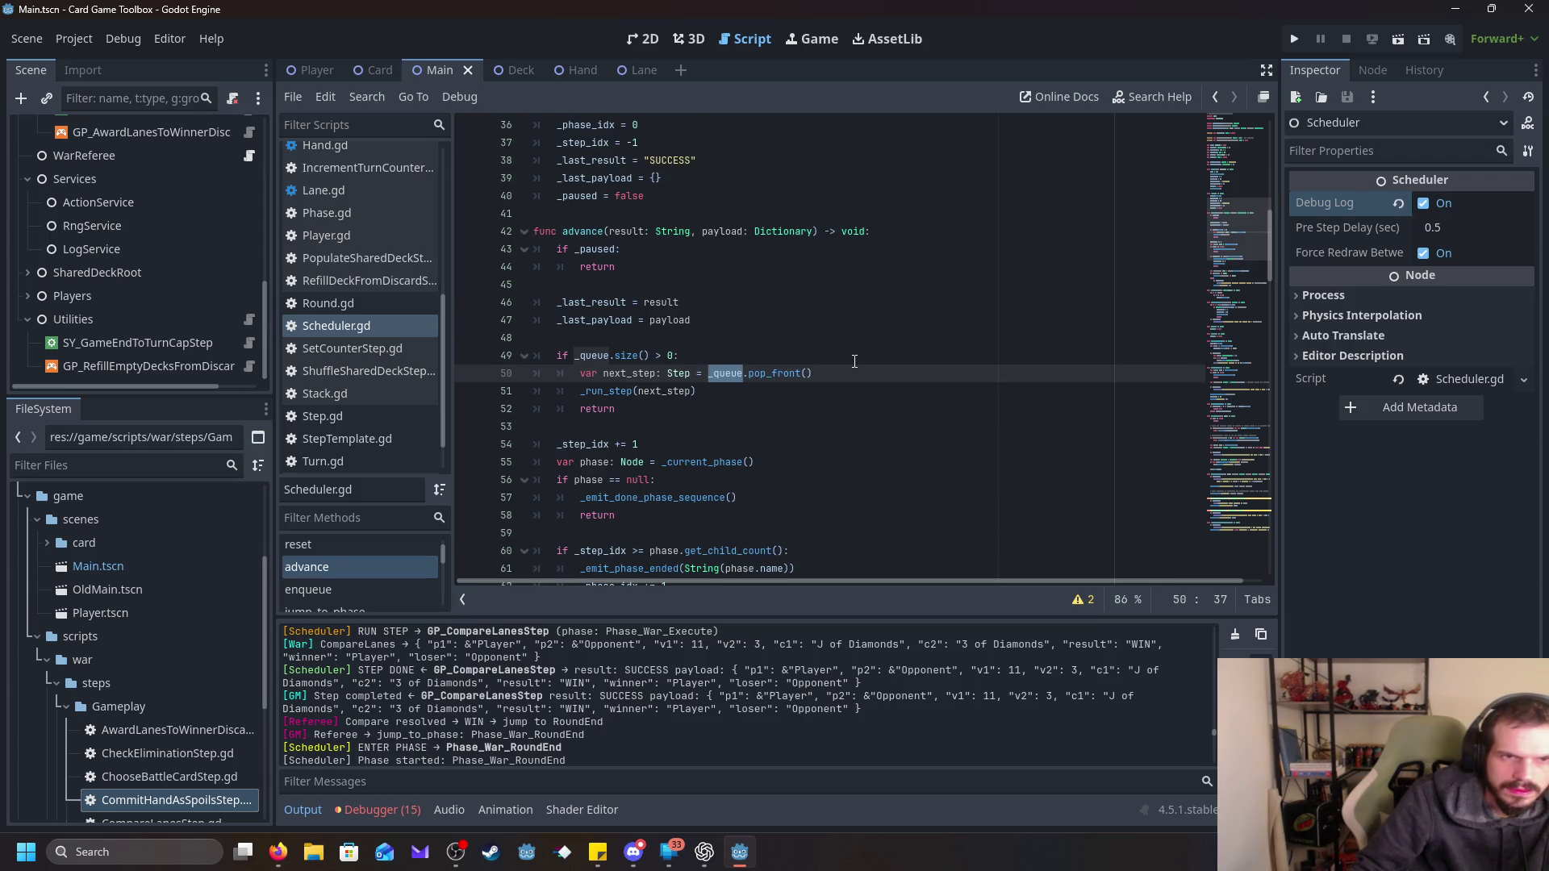
pyautogui.scroll(3, 852, 362)
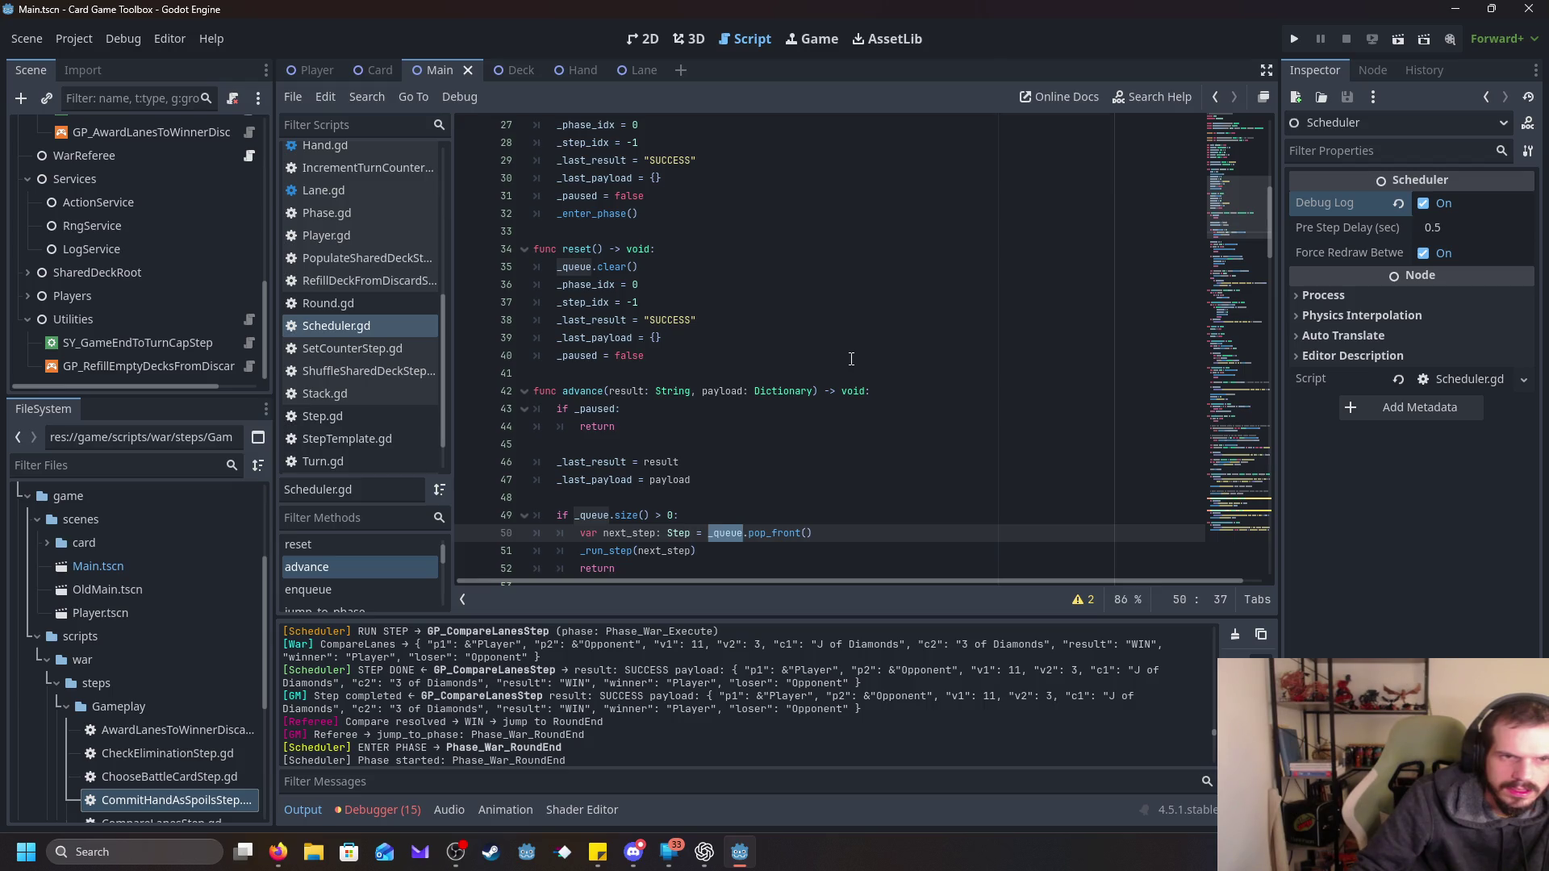
pyautogui.scroll(7, 842, 361)
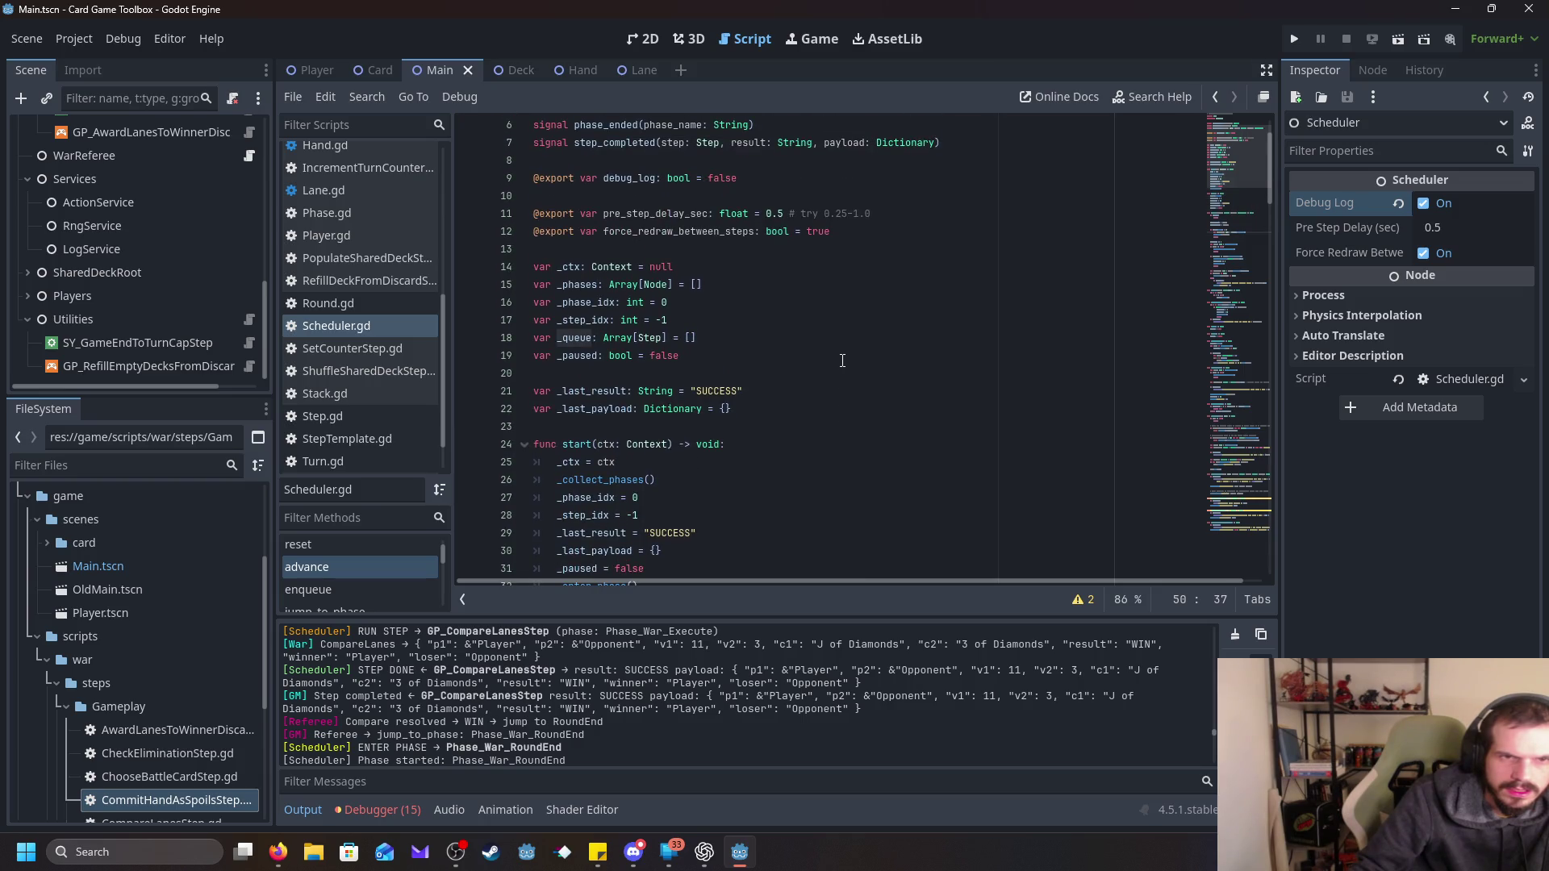
pyautogui.scroll(2, 842, 361)
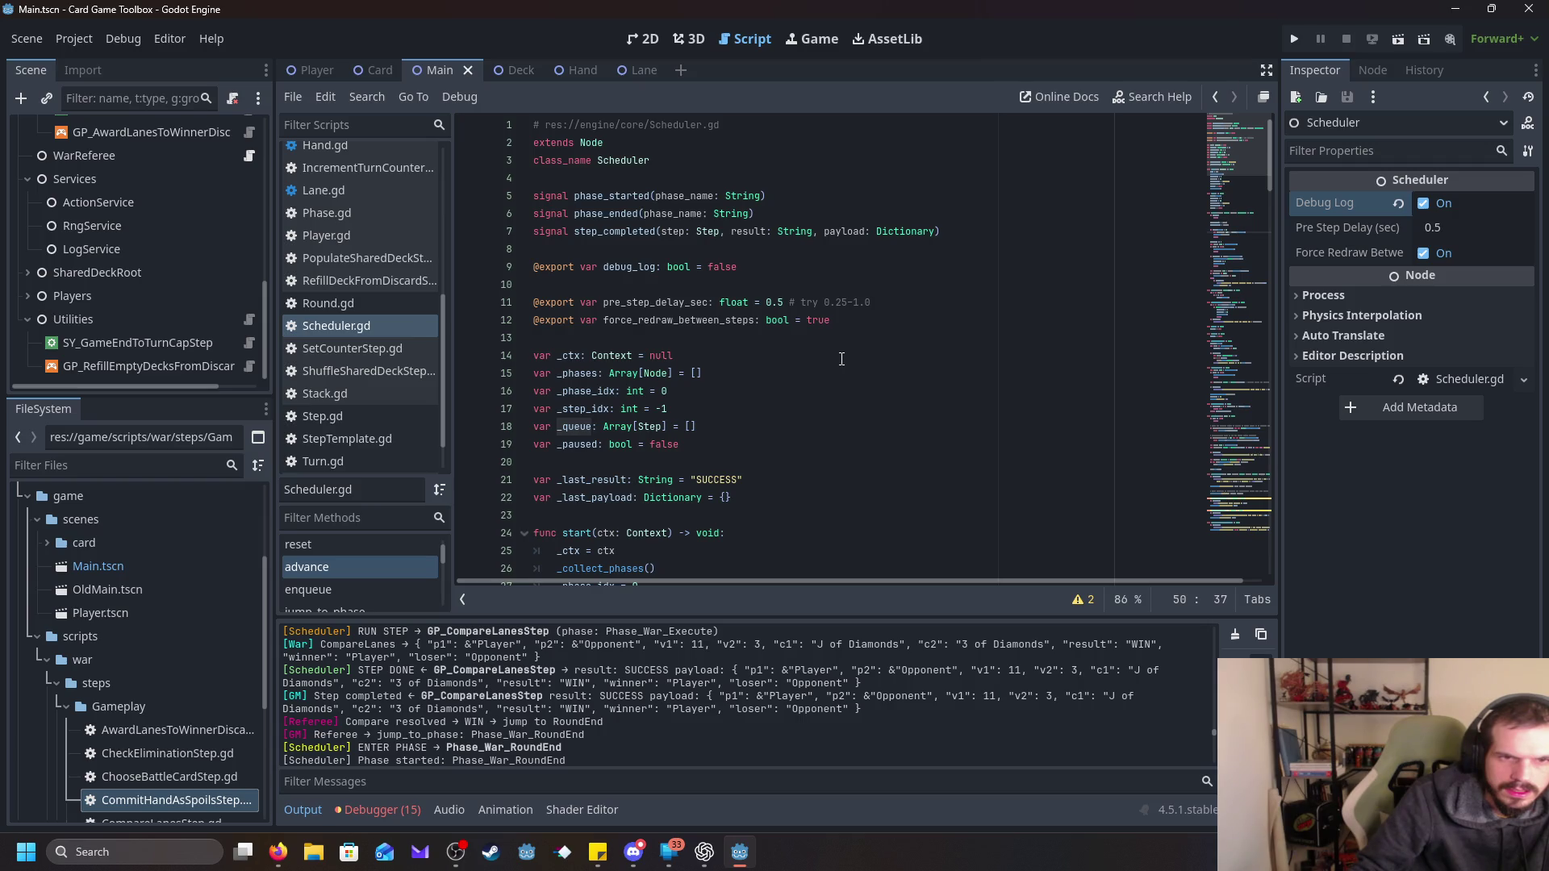
pyautogui.scroll(-2, 841, 359)
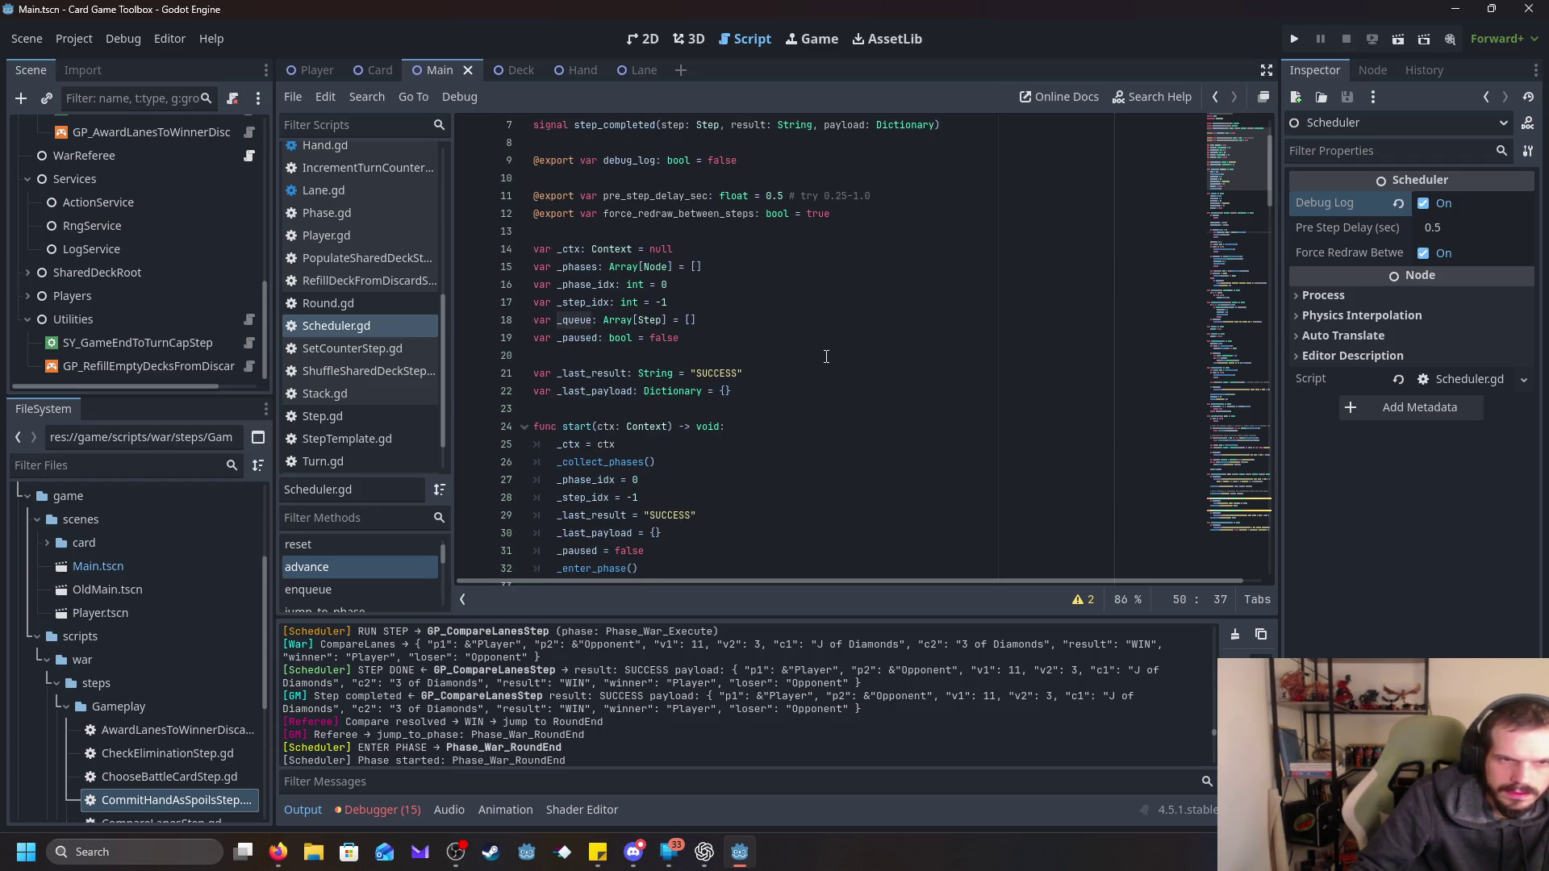
pyautogui.scroll(-2, 828, 339)
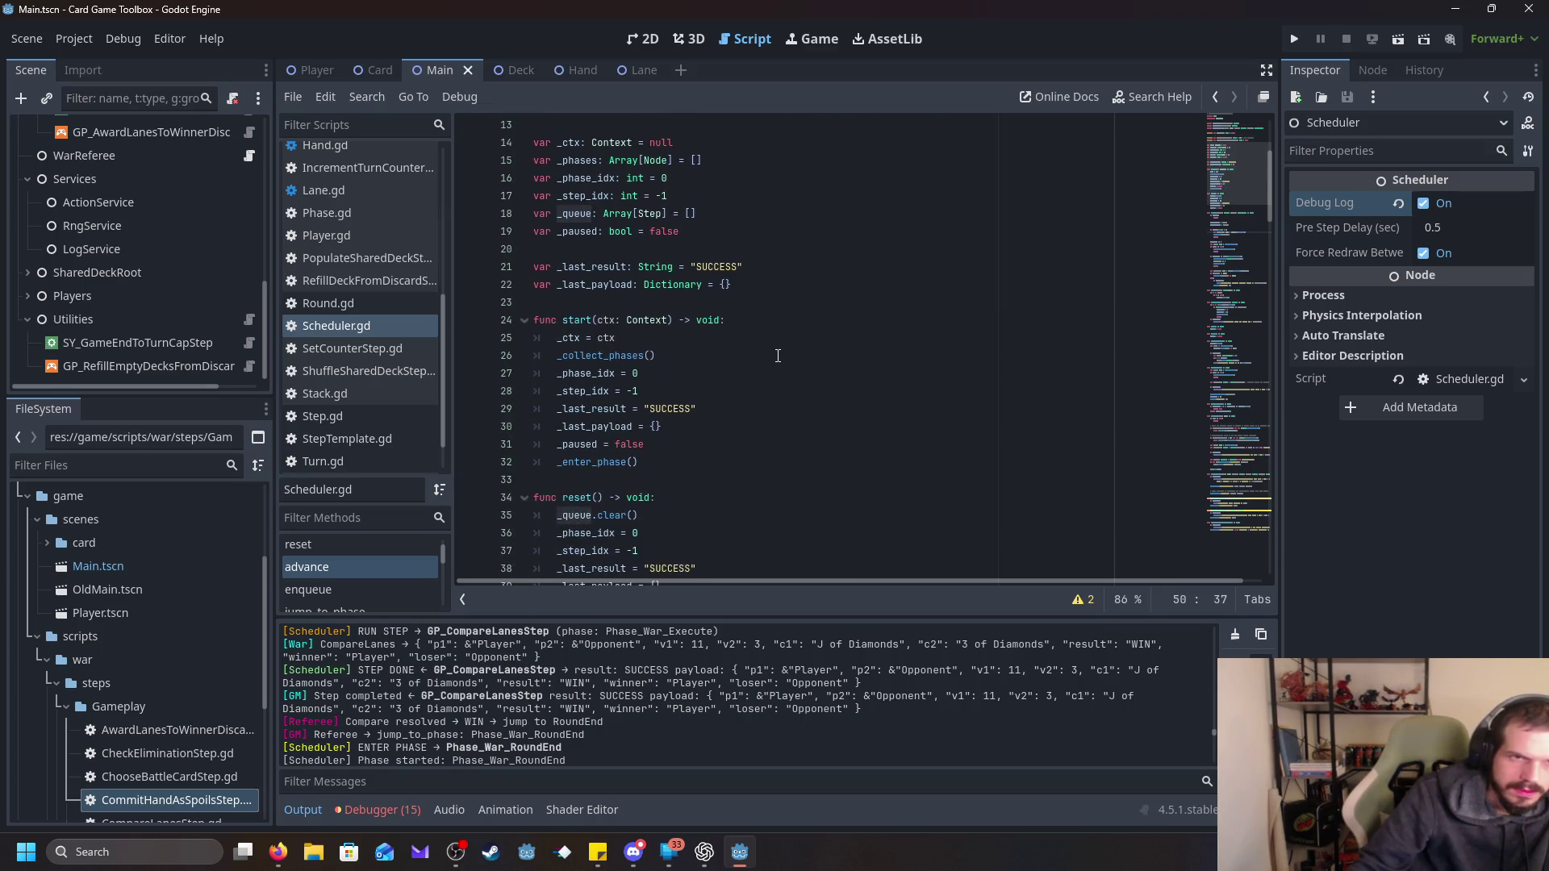
pyautogui.scroll(-5, 777, 356)
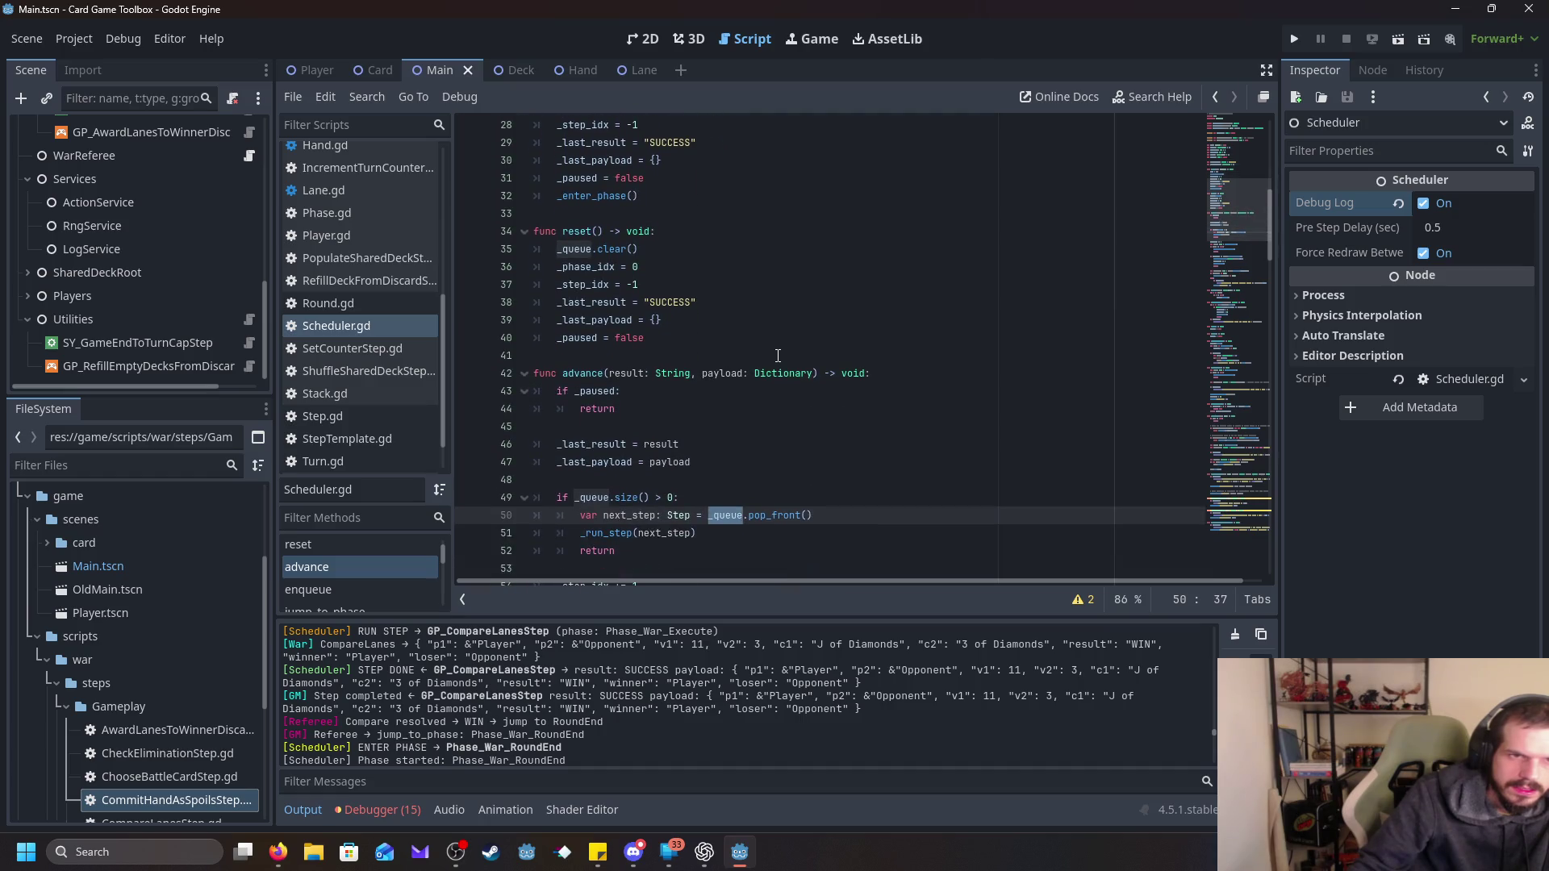
pyautogui.scroll(-5, 777, 355)
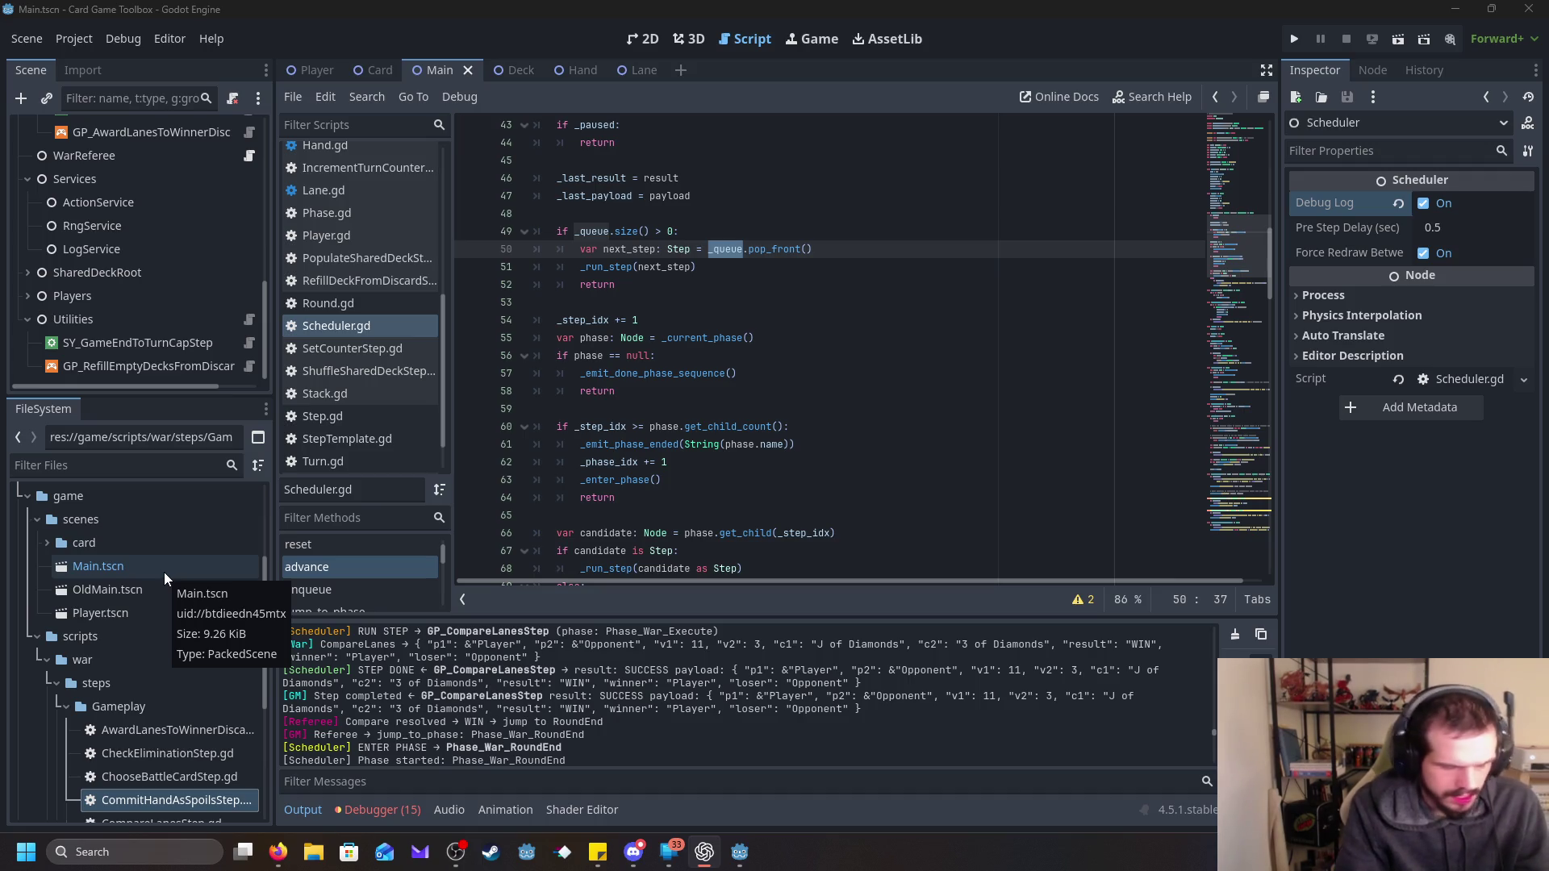
pyautogui.click(698, 445)
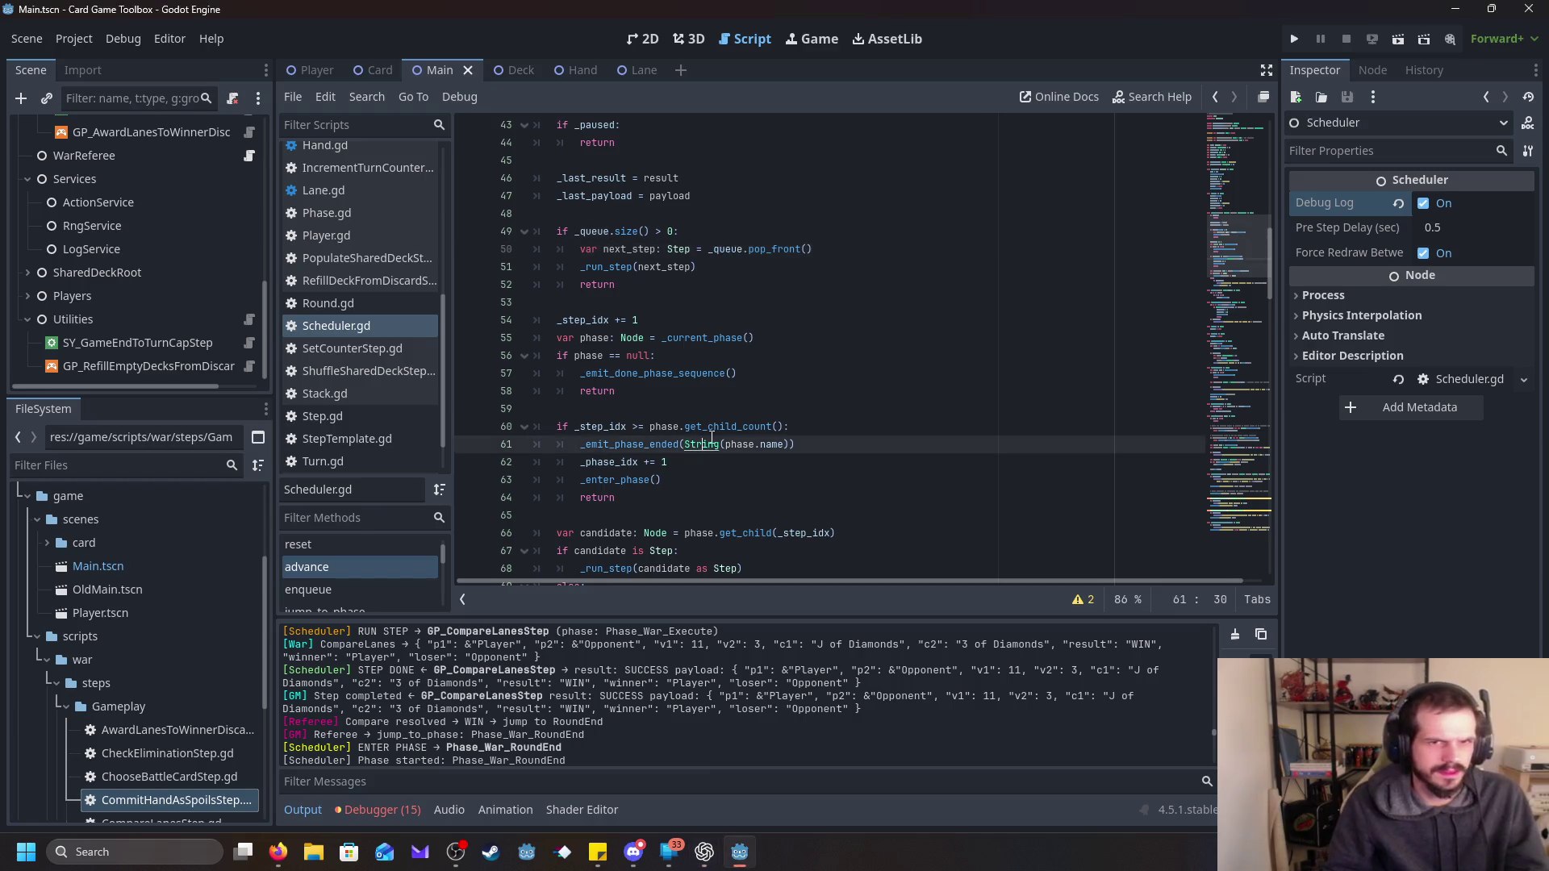
pyautogui.hotkey('ctrl', 'a')
pyautogui.hotkey('alt', 'Tab')
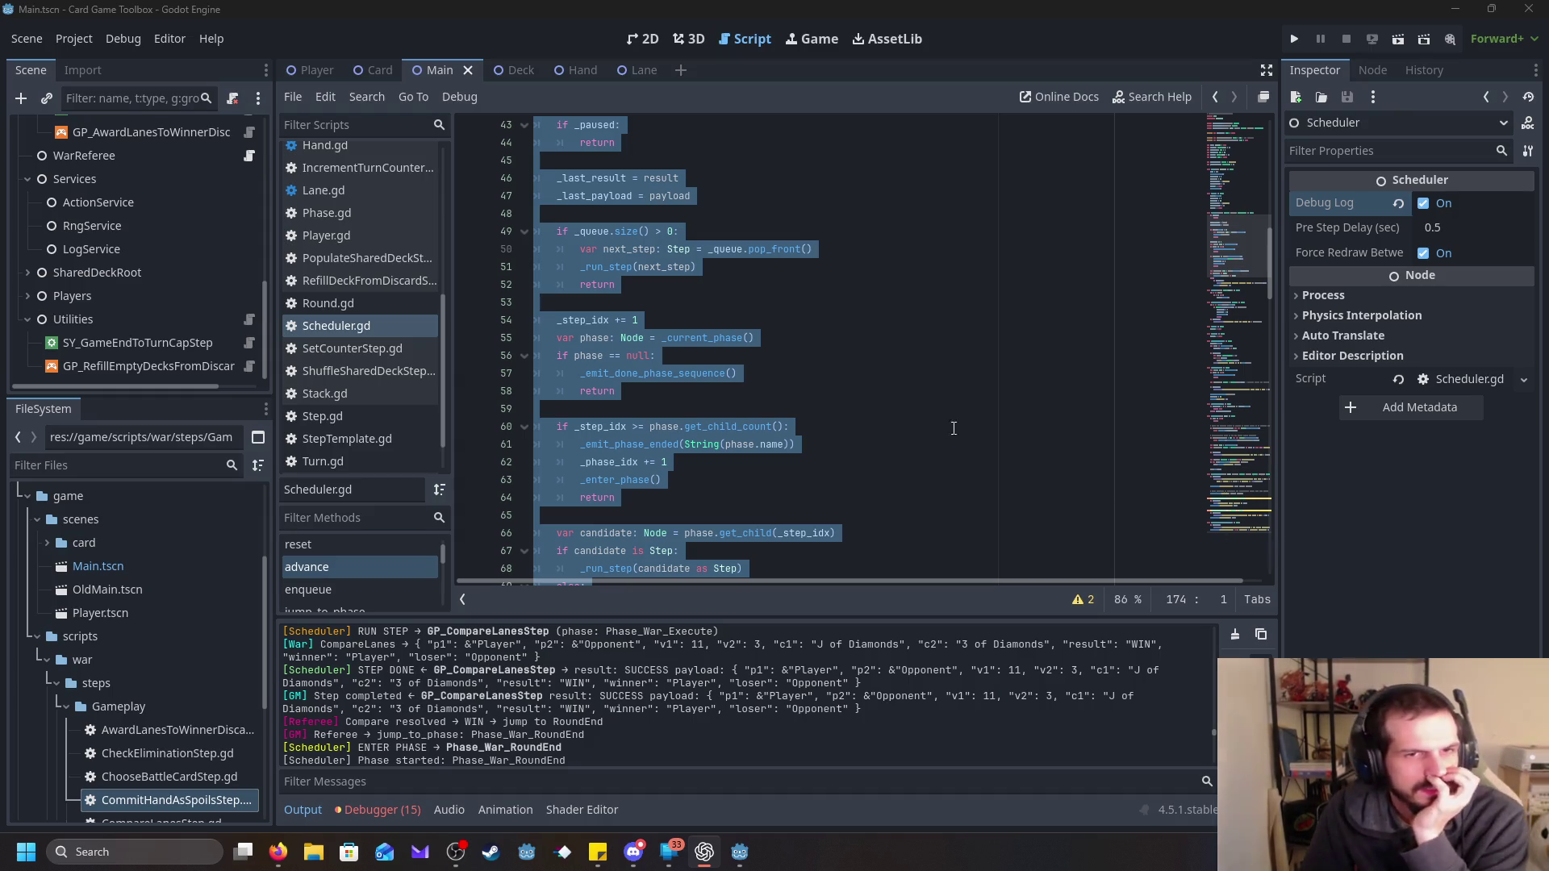
pyautogui.scroll(1, 864, 357)
pyautogui.click(861, 355)
pyautogui.scroll(-1, 834, 346)
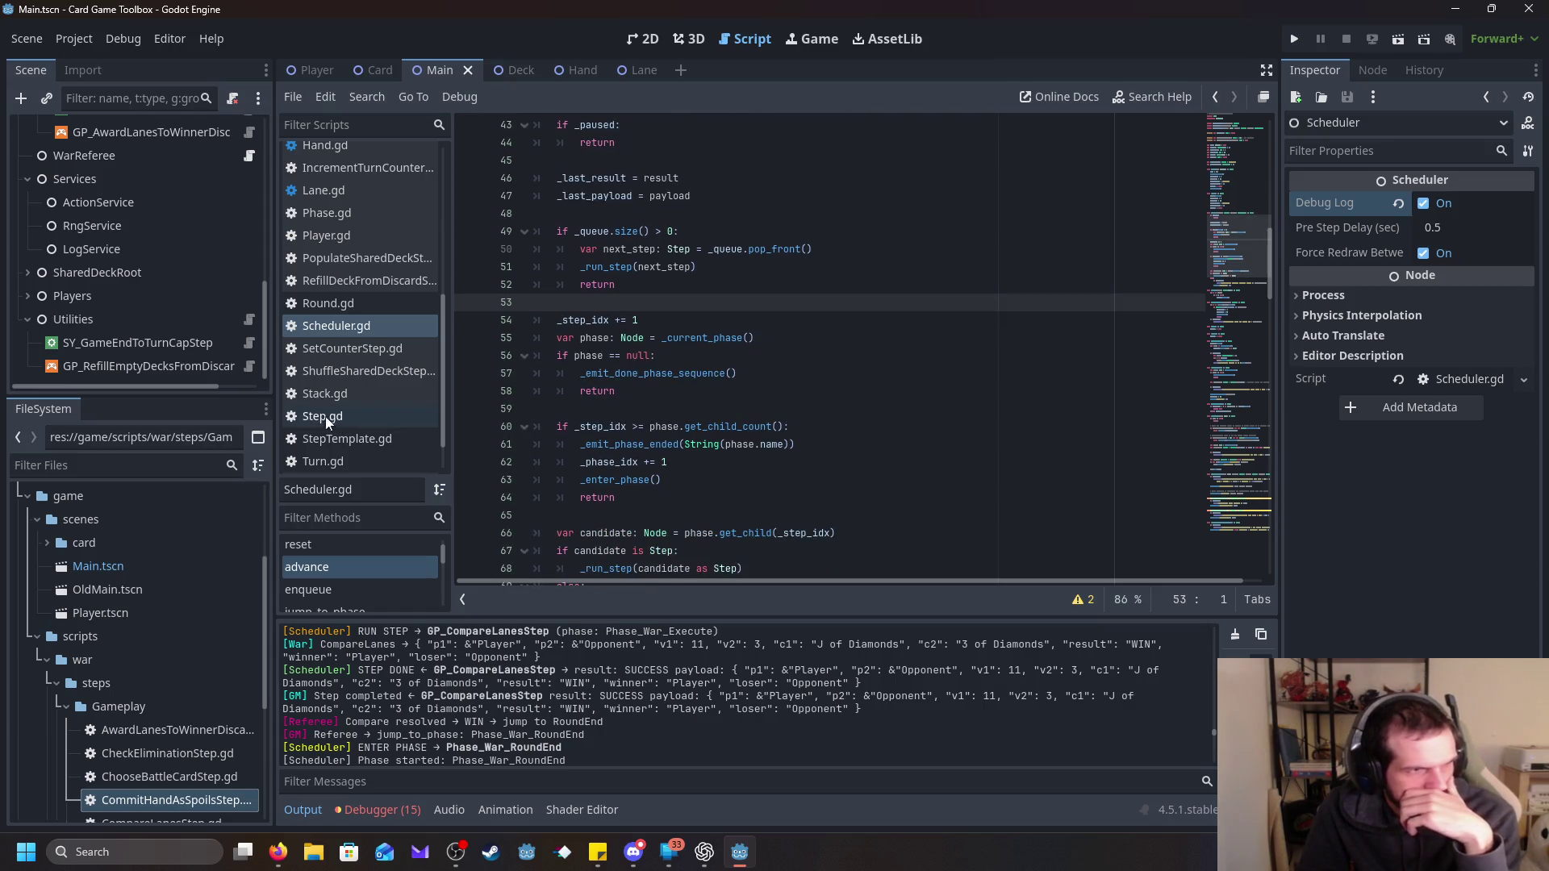
pyautogui.scroll(9, 754, 371)
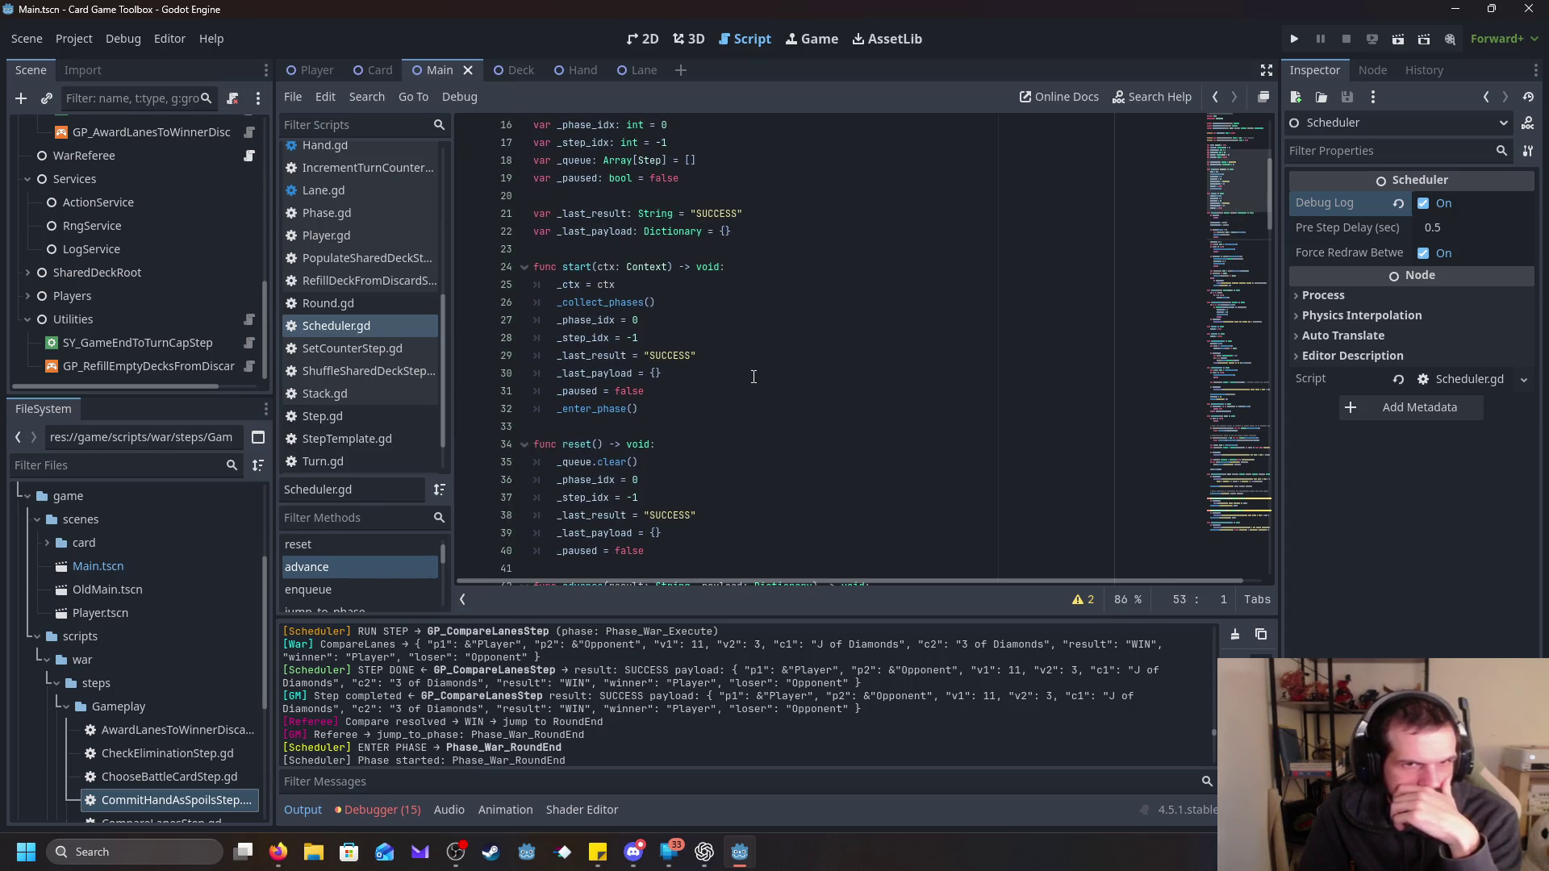
pyautogui.scroll(1, 754, 376)
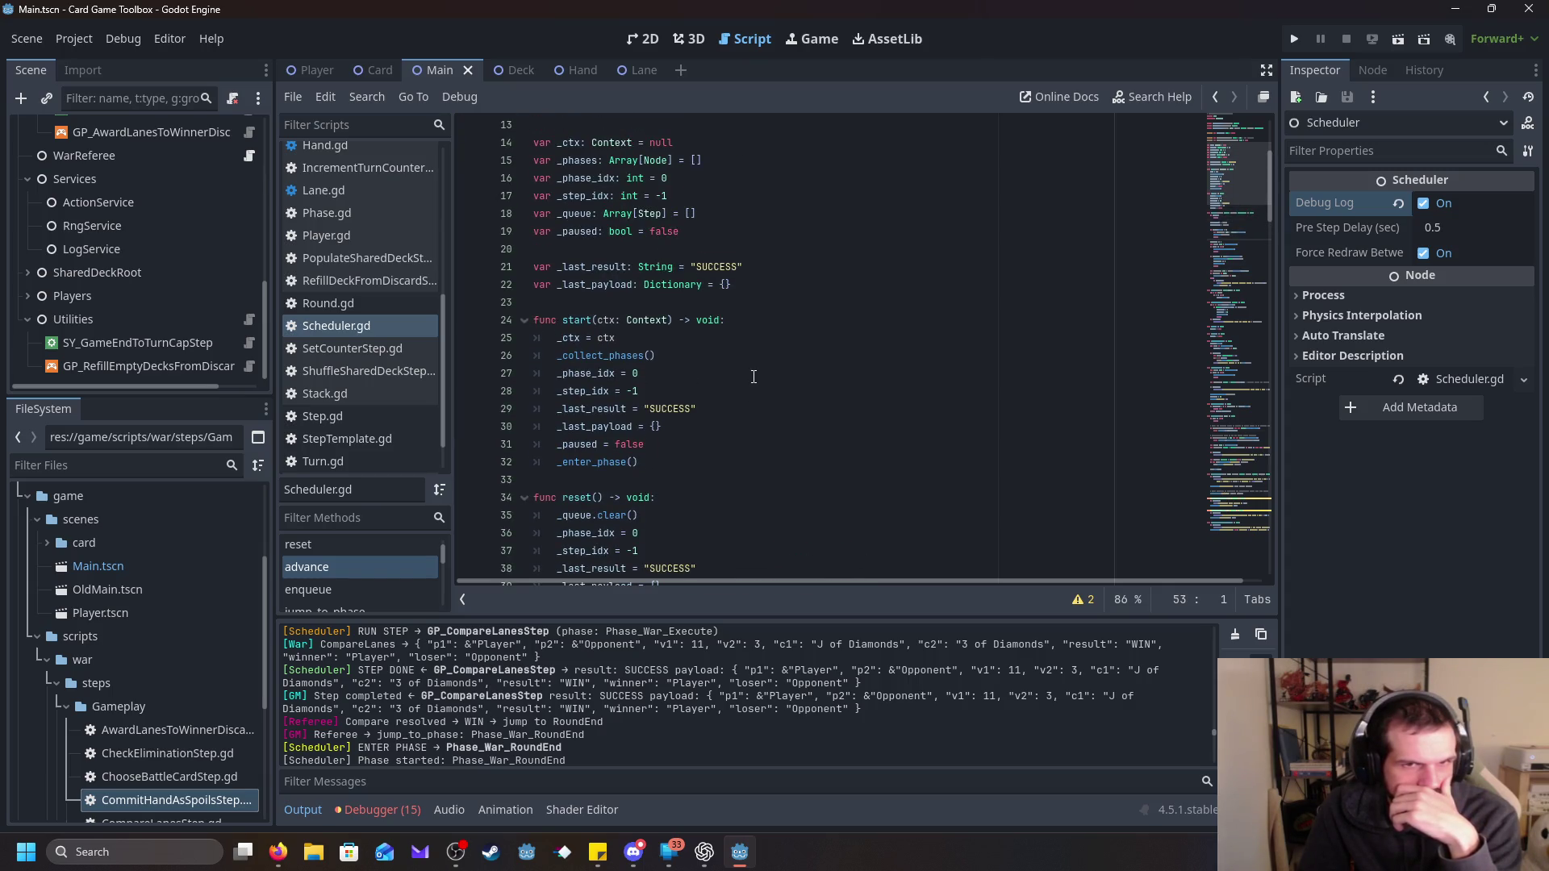